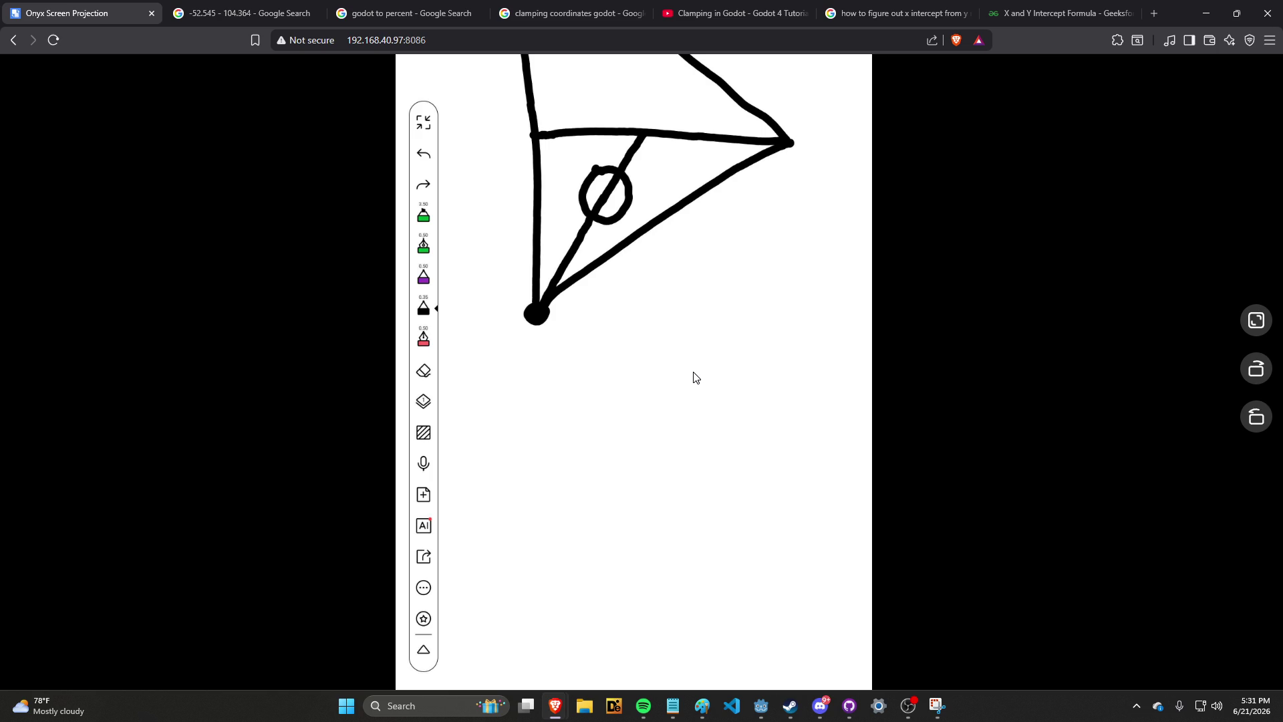
Search Google for 'math for a line segment' in a new tab and open the K12 Tutoring article
key(ctrl+t)
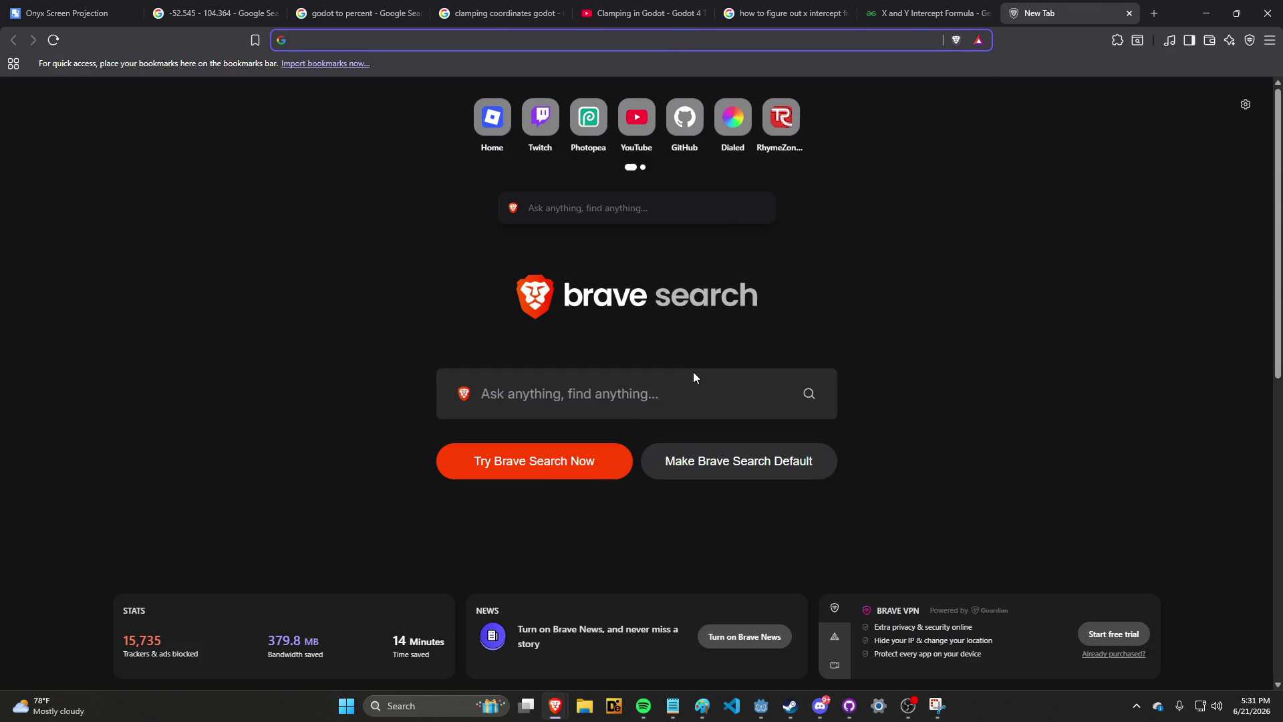
text(how)
key(ctrl+a)
text(math )
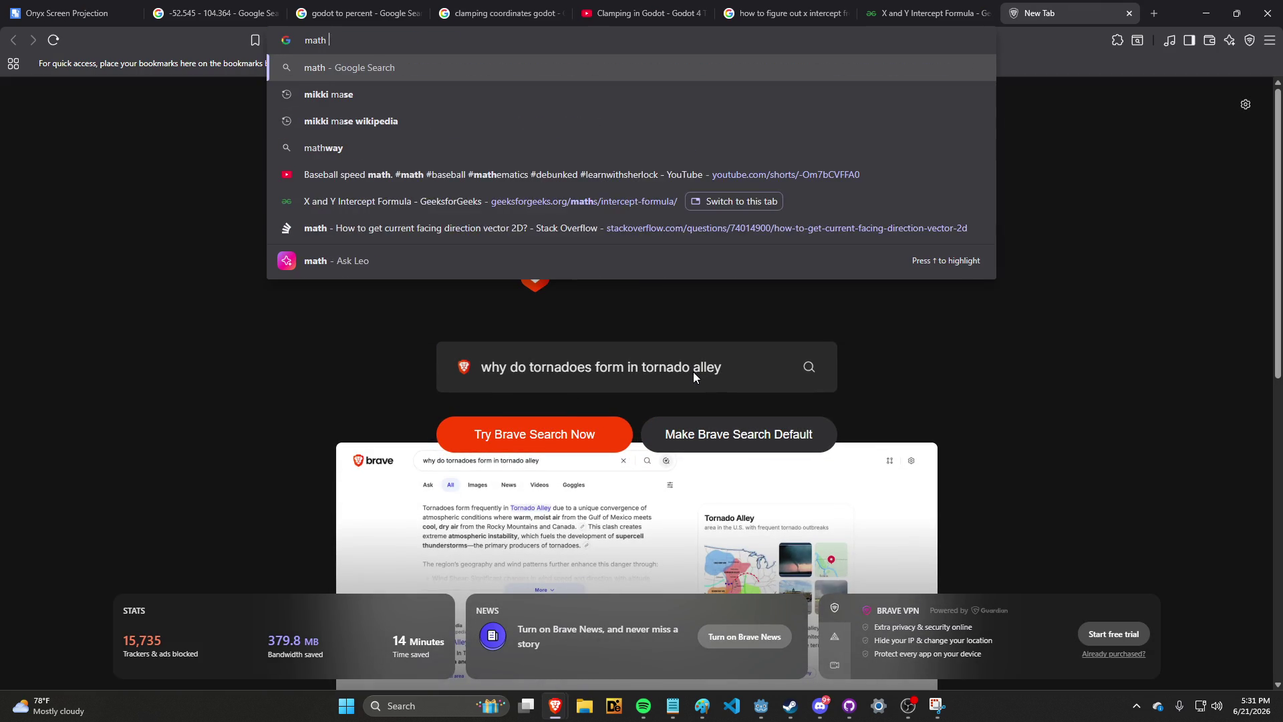
text(for a line segment)
key(Return)
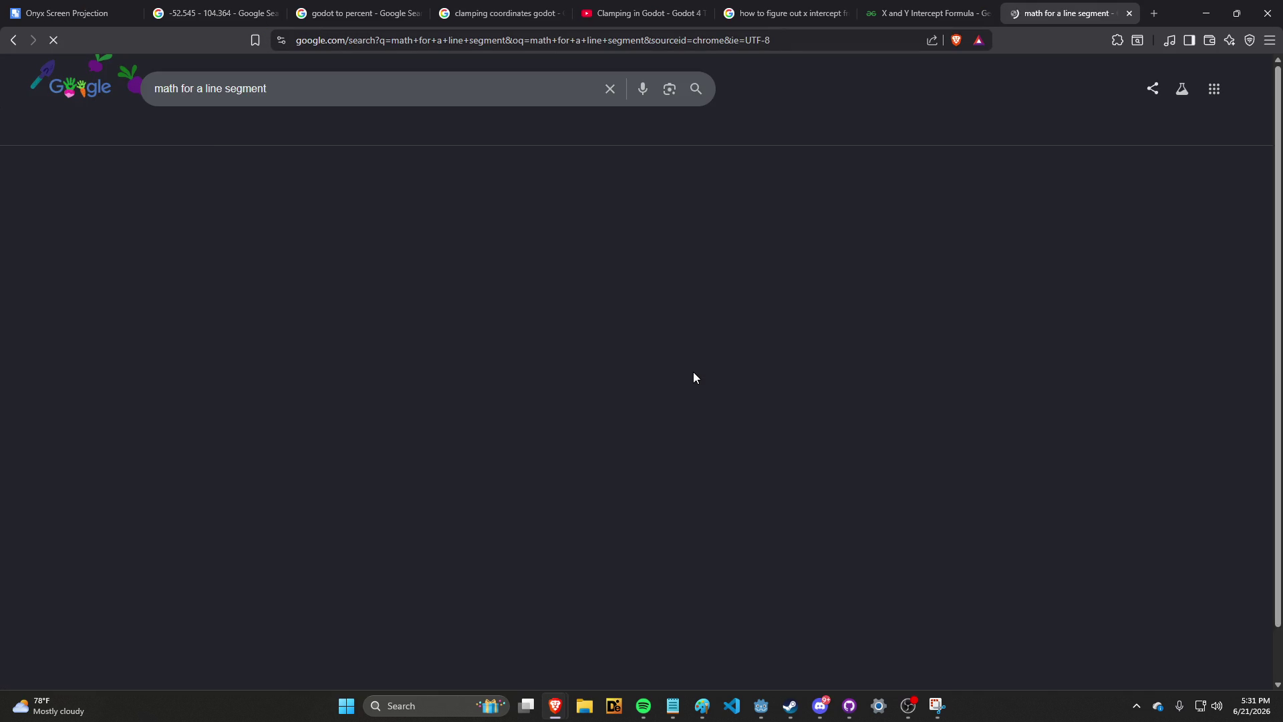
scroll(544, 447, down, 3)
click(447, 460)
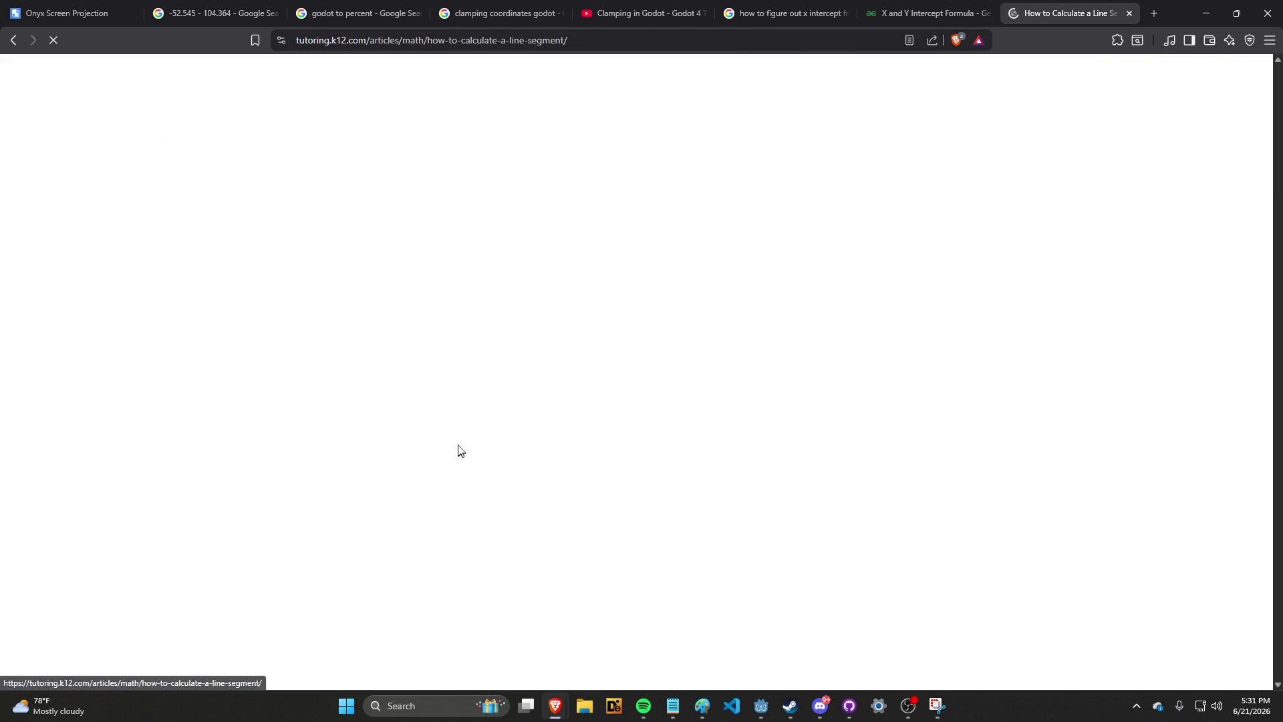
Read the article's distance-formula steps, highlighting the worked example's rounded result
scroll(459, 443, down, 4)
scroll(459, 444, down, 15)
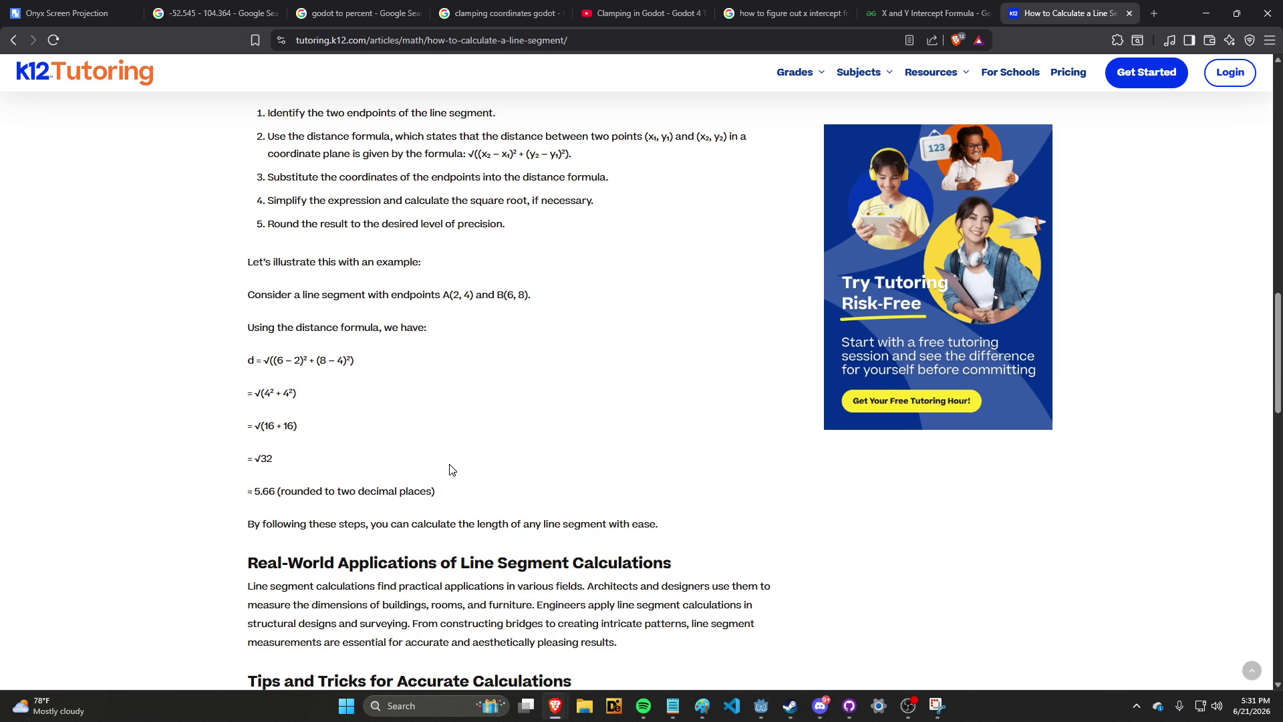
drag(262, 492, 446, 501)
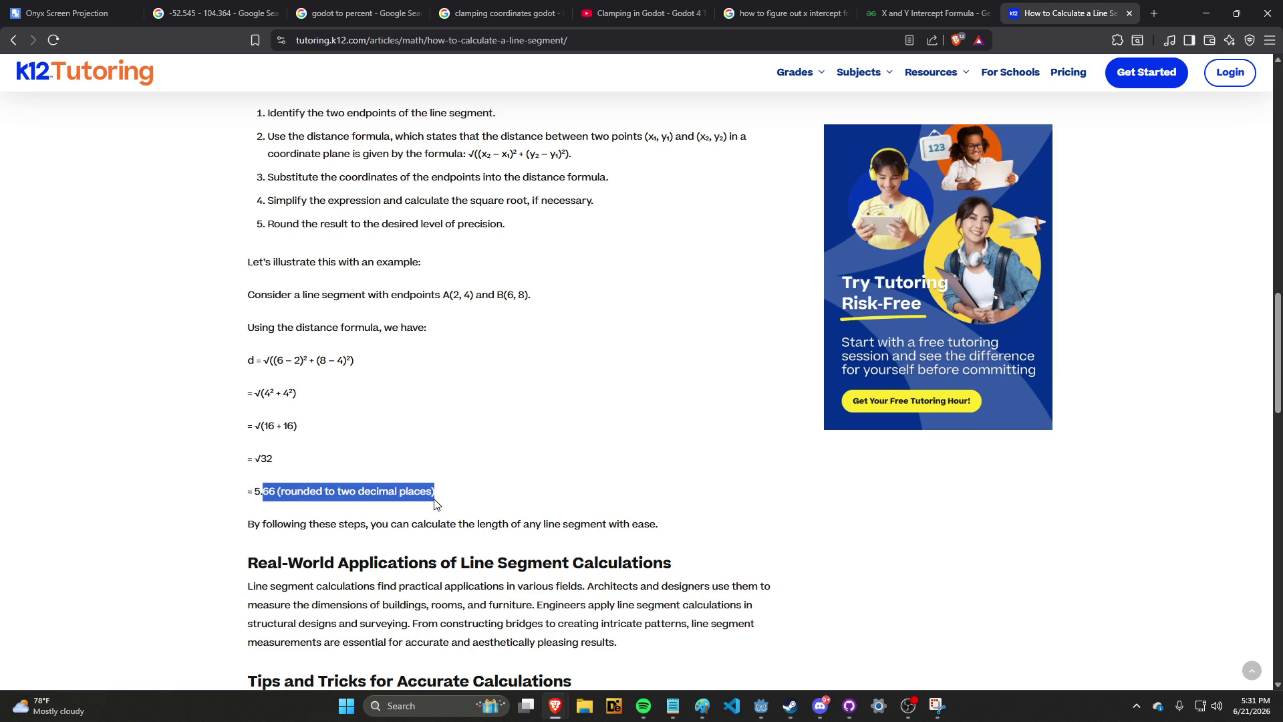
click(427, 494)
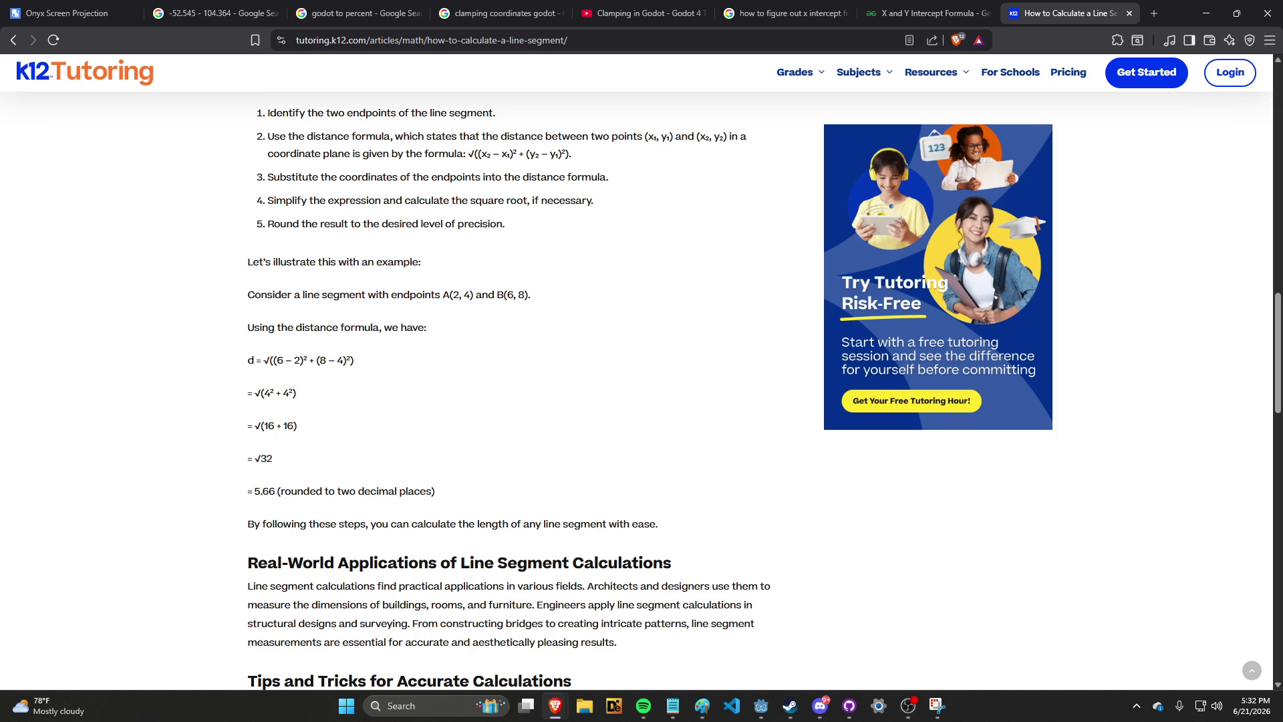
scroll(401, 501, up, 1)
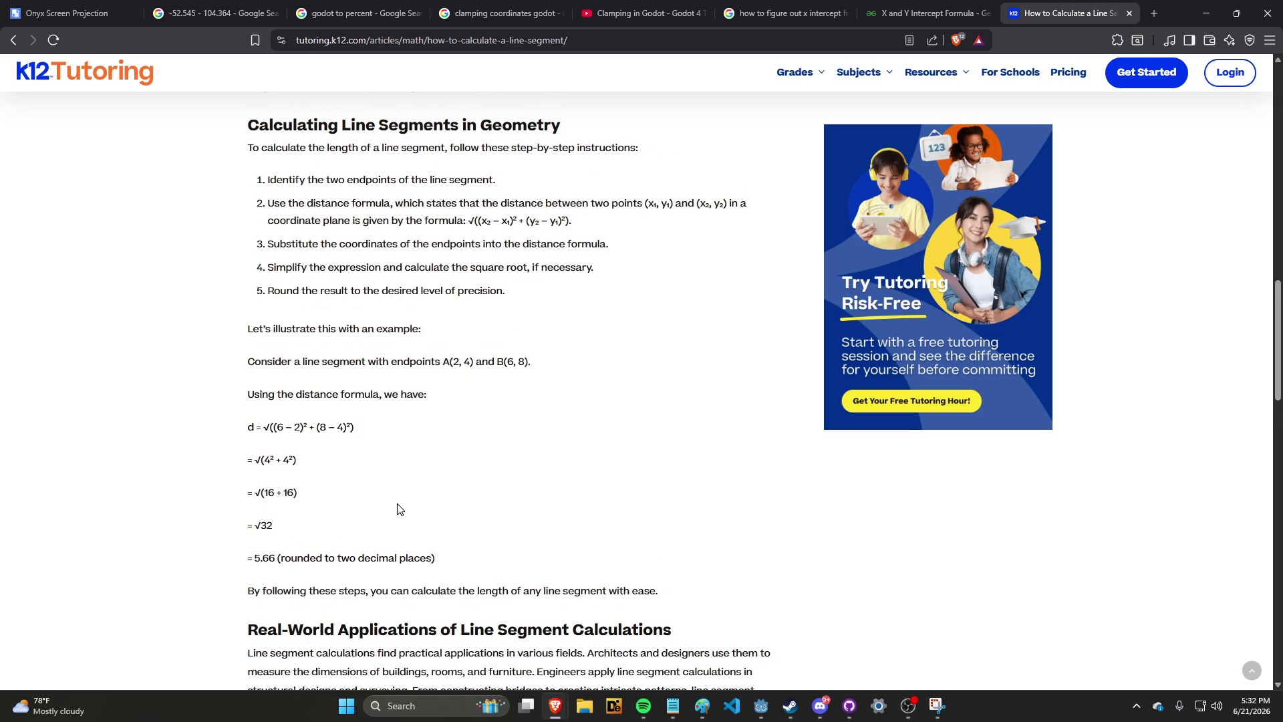
scroll(399, 509, up, 1)
scroll(398, 510, down, 1)
scroll(397, 509, down, 6)
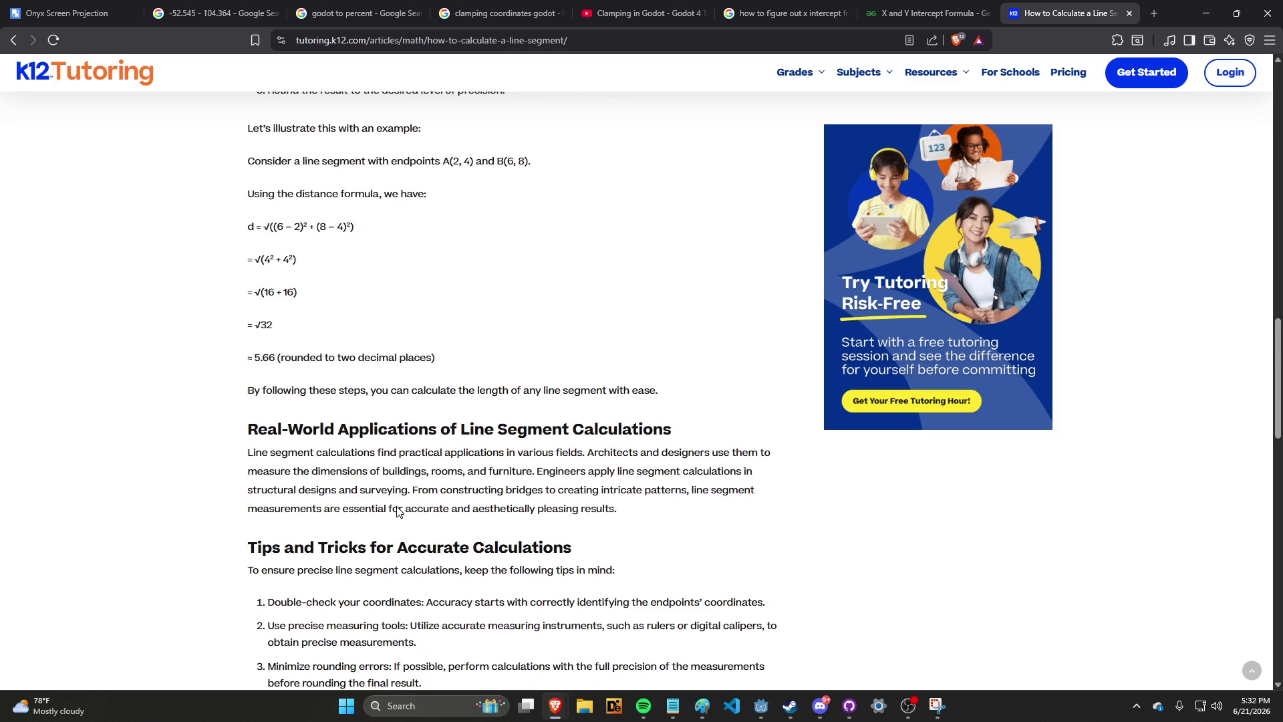
scroll(398, 512, down, 2)
scroll(398, 512, up, 2)
scroll(398, 512, down, 4)
scroll(398, 512, up, 2)
scroll(397, 512, up, 1)
scroll(397, 512, down, 2)
scroll(398, 512, up, 4)
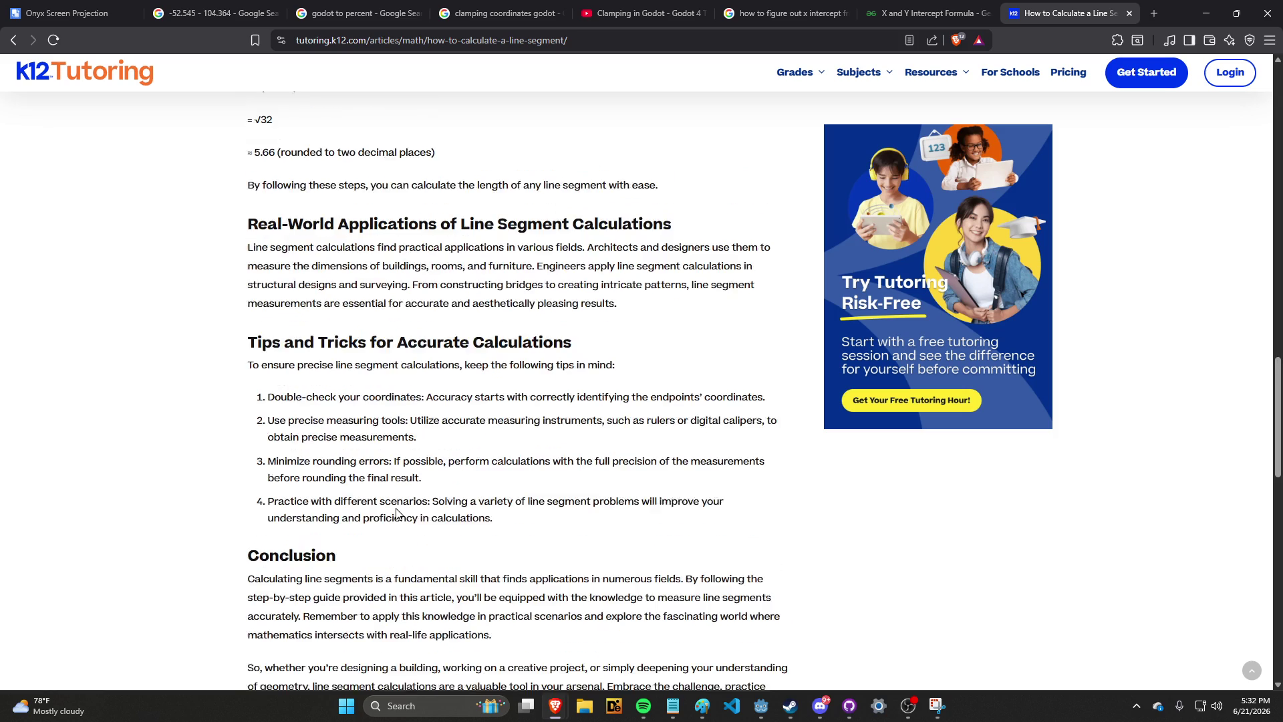
scroll(399, 512, up, 9)
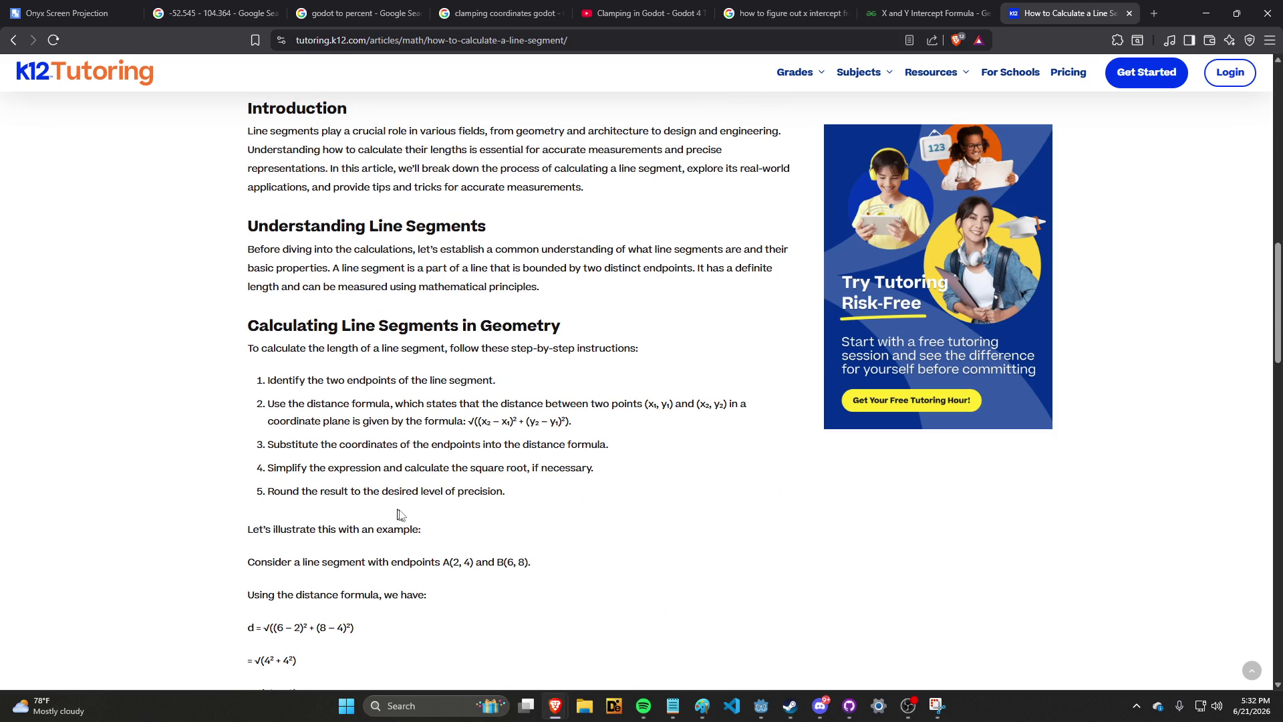
Go back to the whiteboard drawing canvas
key(ctrl+t)
key(ctrl+w)
click(17, 10)
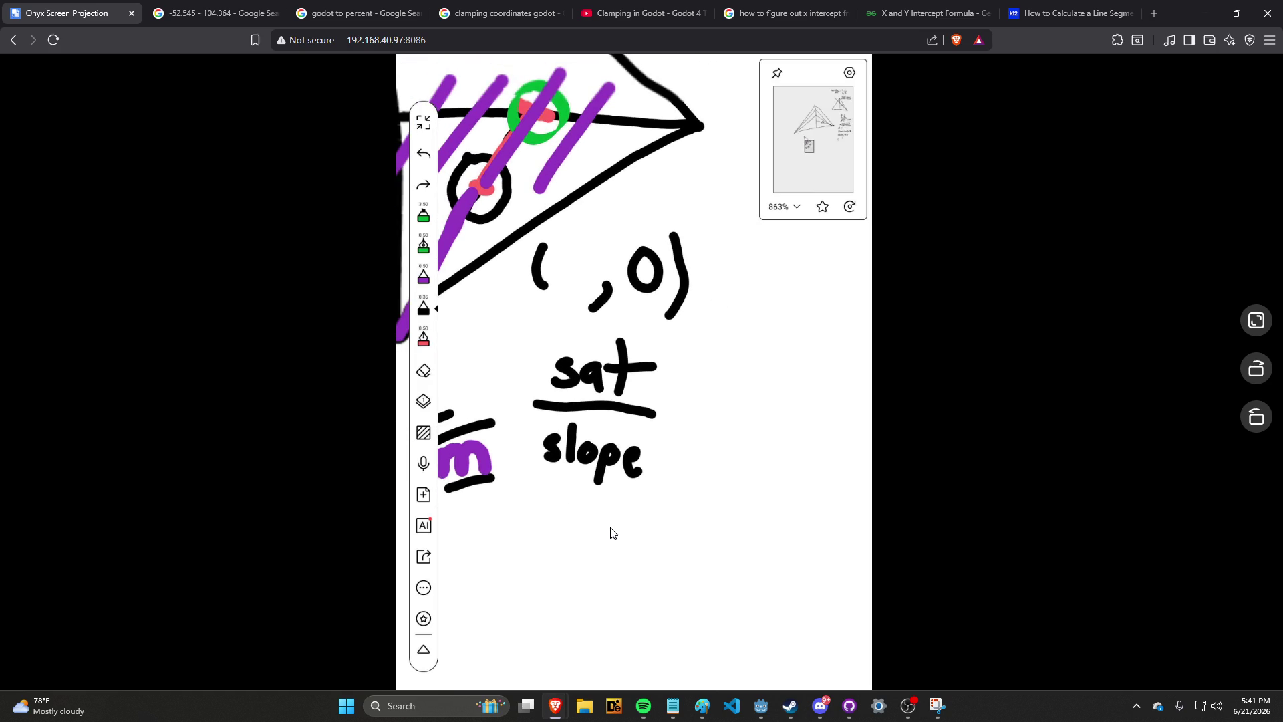
Bring the Godot colorpicker editor forward, view triangle.gd's sat code, then return to the whiteboard
mouse_move(767, 697)
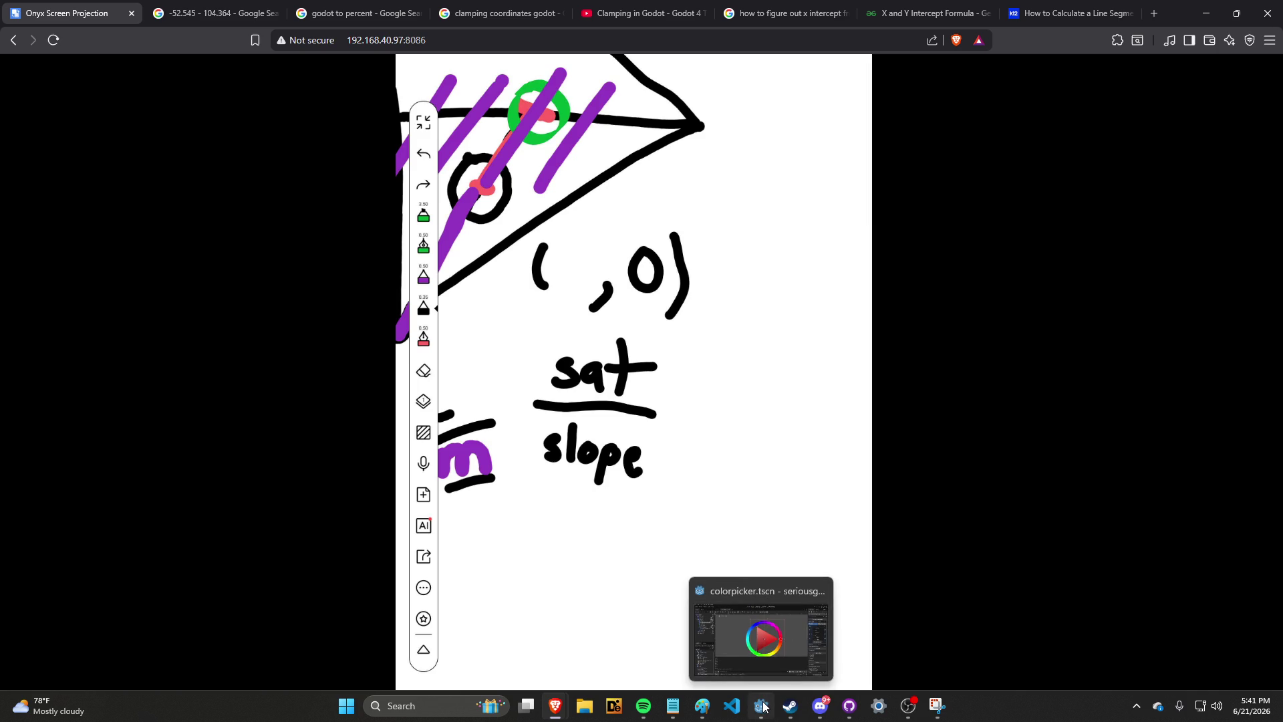
click(762, 639)
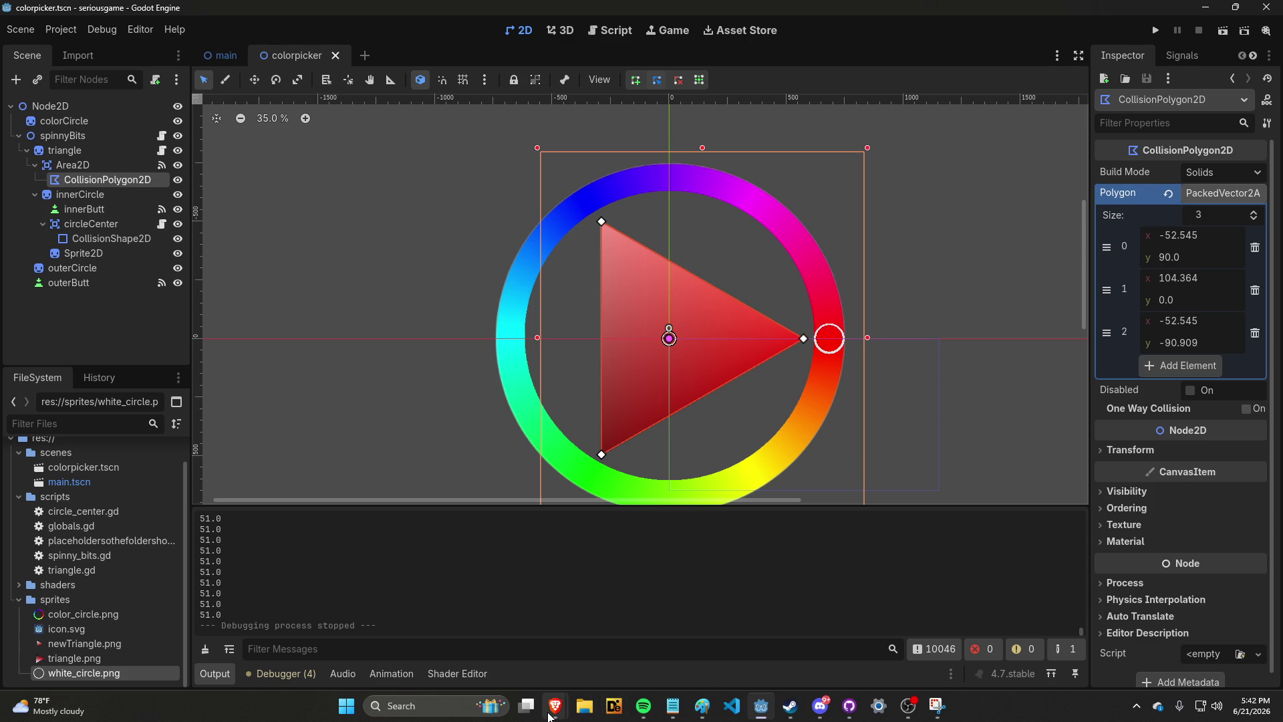
mouse_move(549, 714)
click(609, 30)
scroll(575, 280, down, 4)
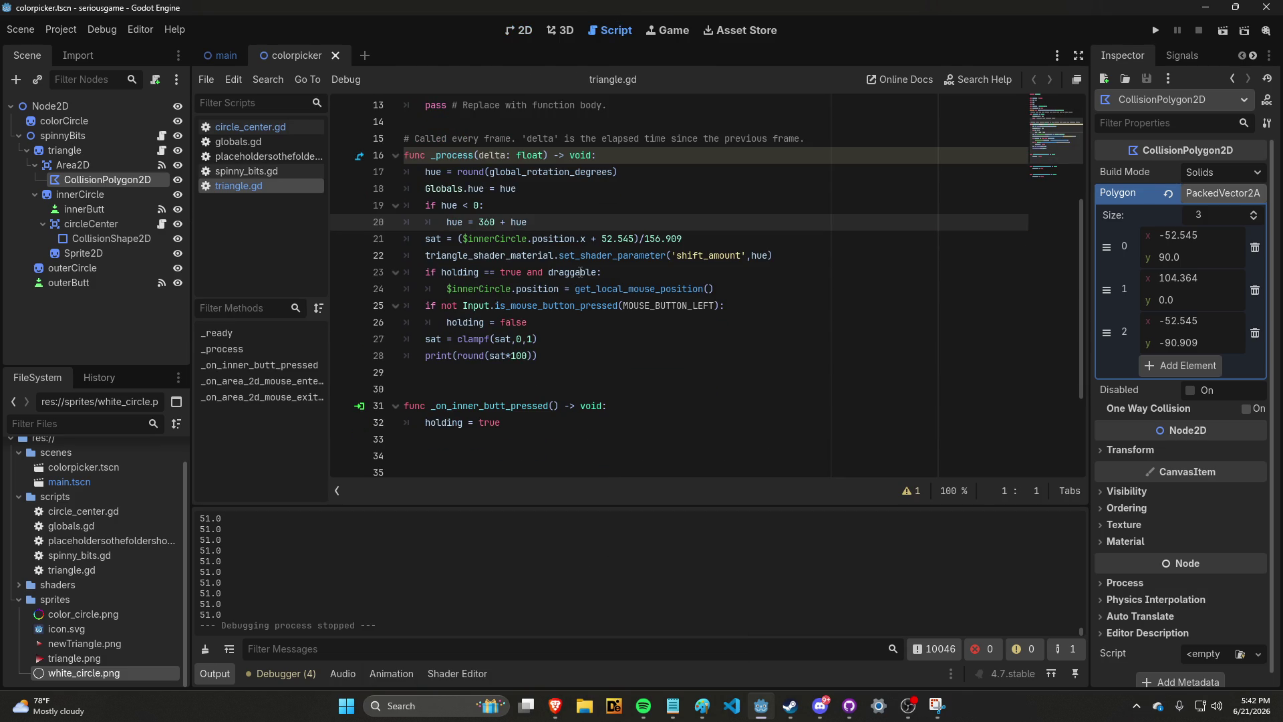
mouse_move(580, 272)
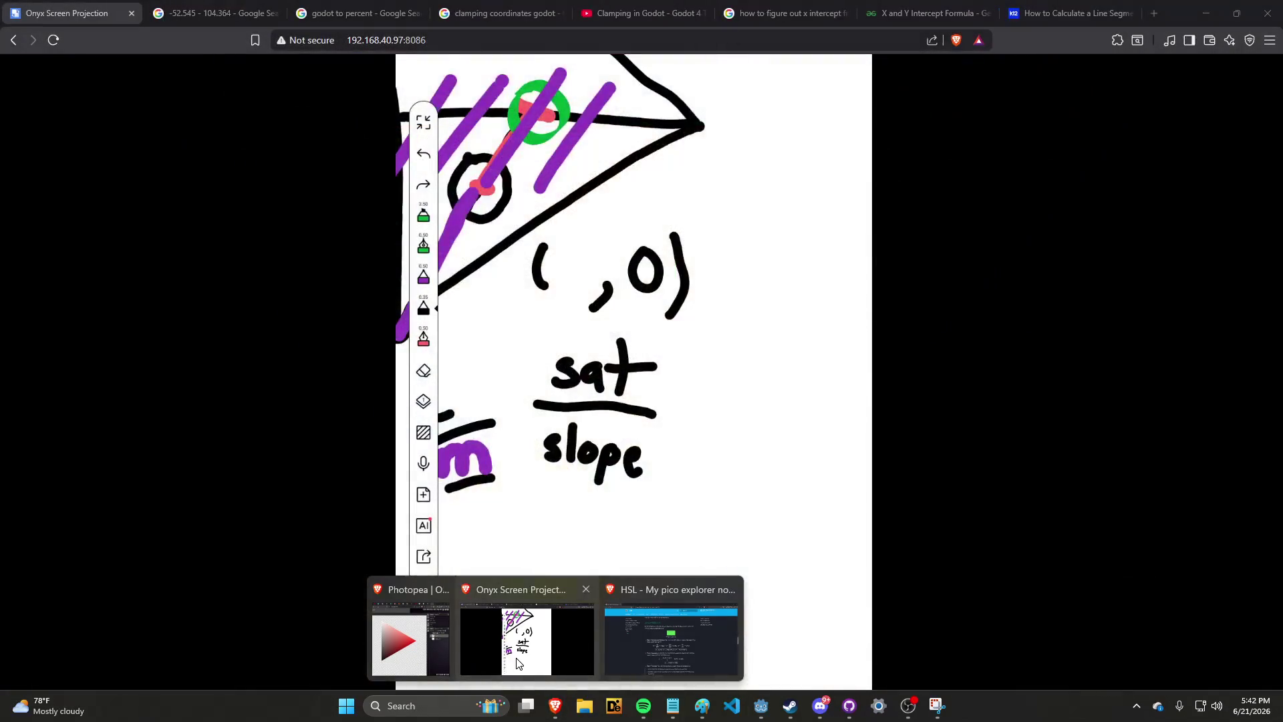
click(518, 663)
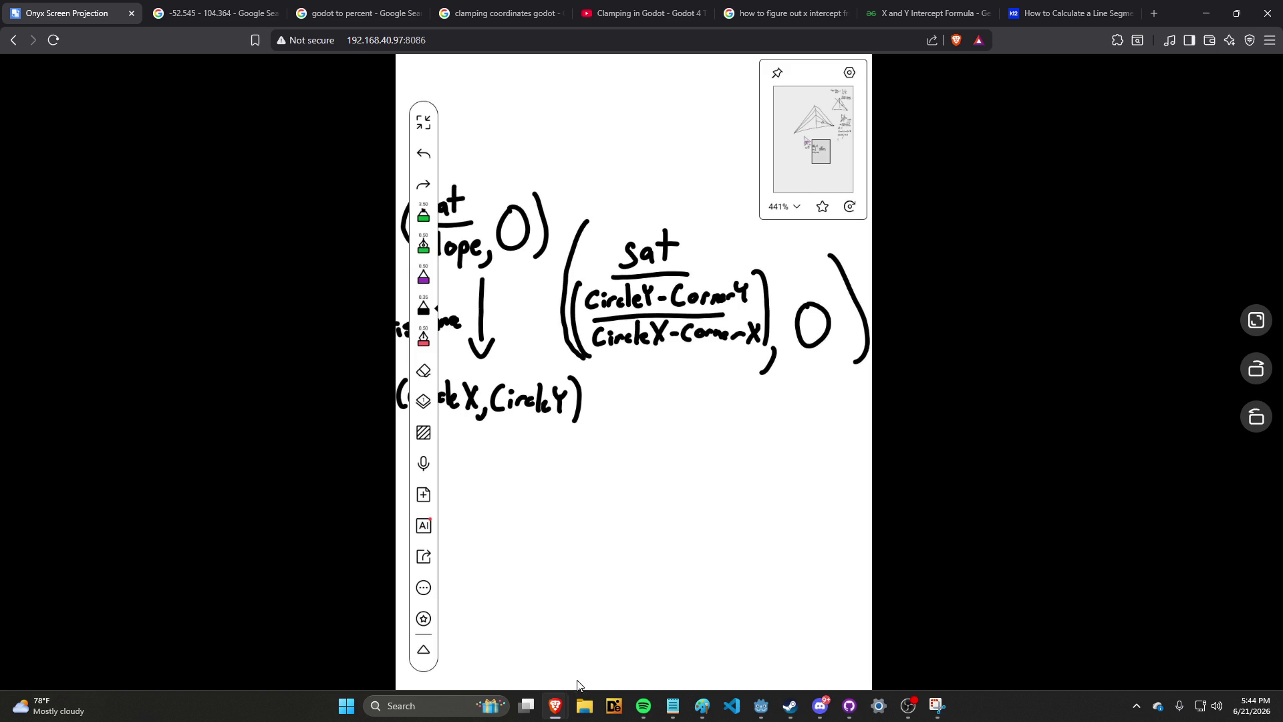
Switch from the whiteboard back to the Godot editor
mouse_move(932, 699)
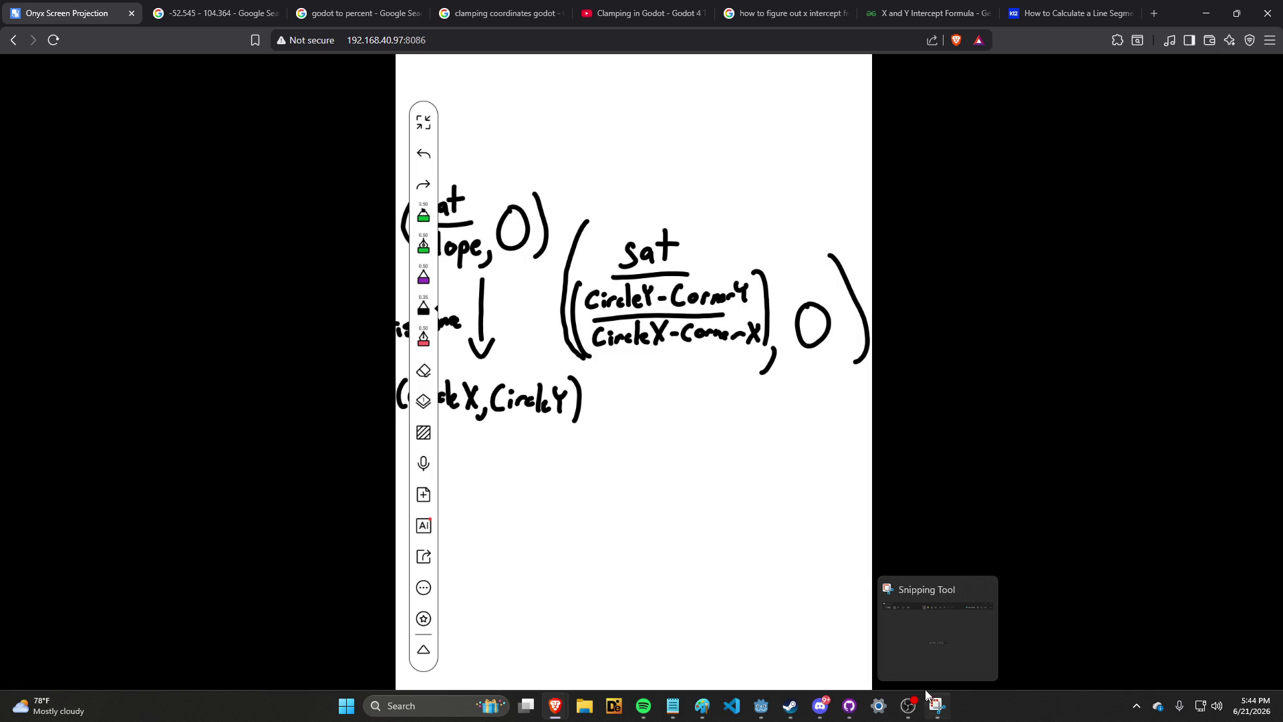
mouse_move(644, 708)
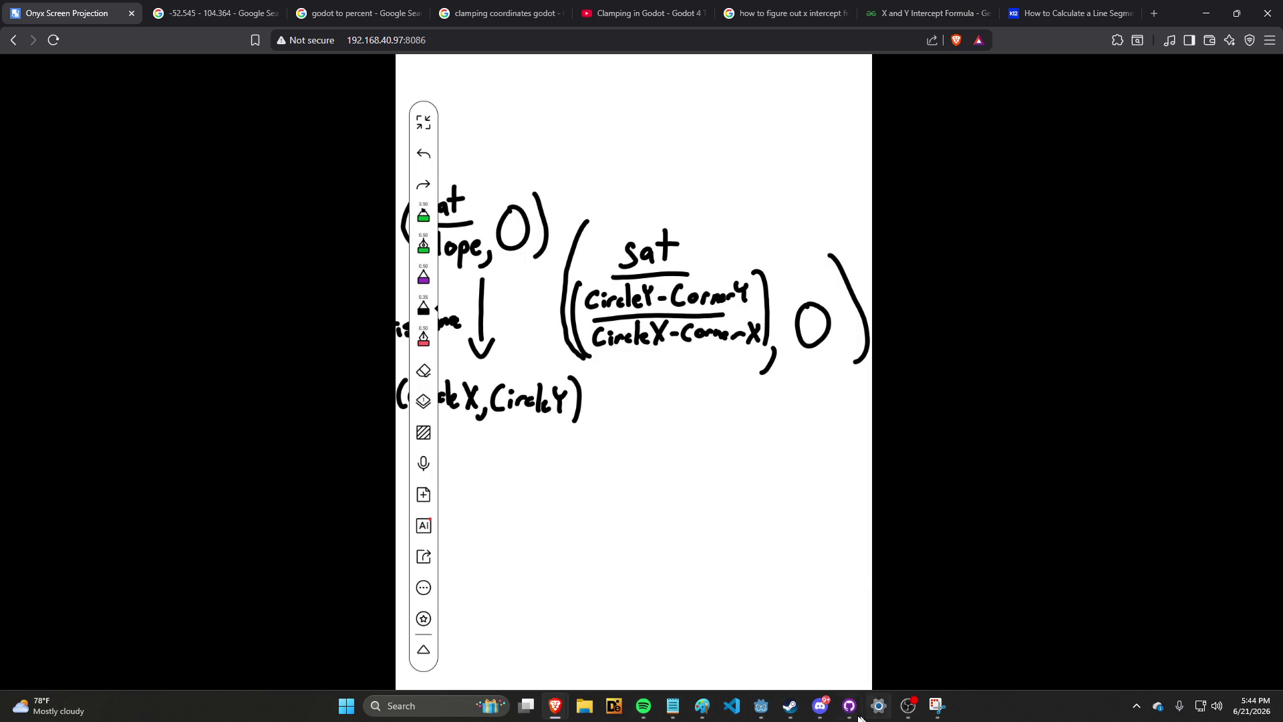
mouse_move(906, 715)
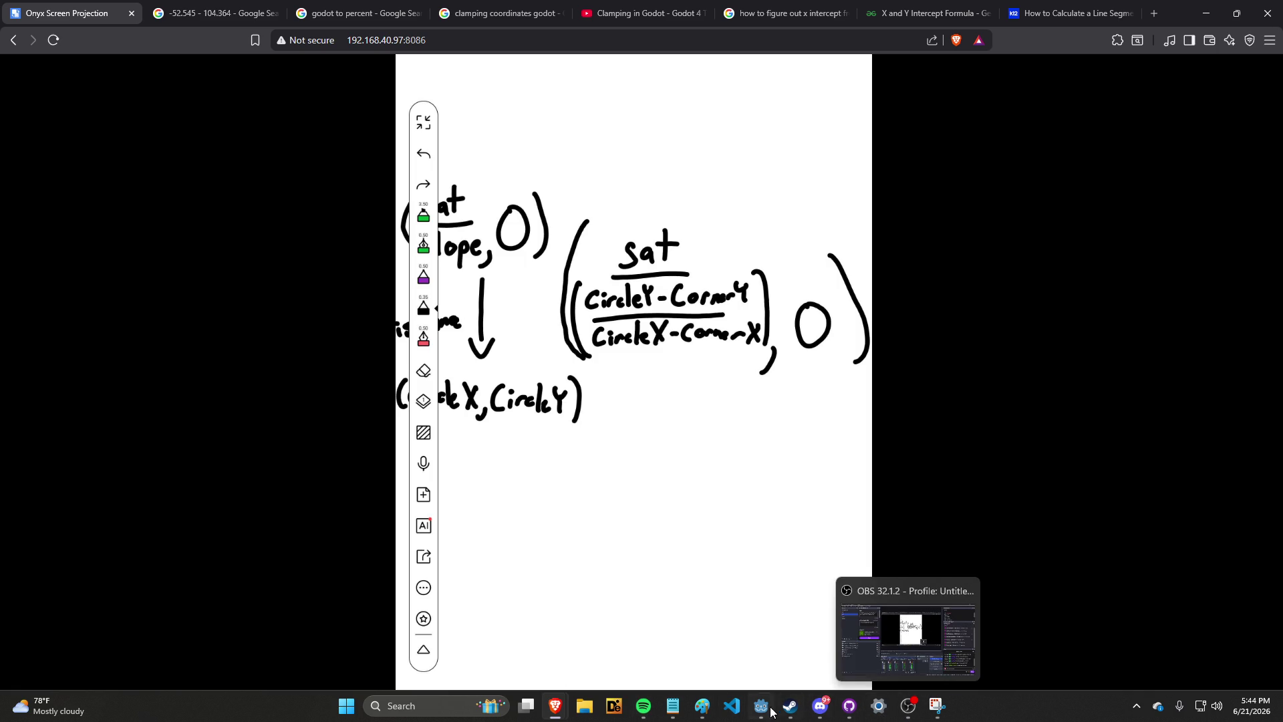
click(762, 706)
Scroll triangle.gd to its variable declarations and place the caret on the var draggable = true line
scroll(512, 169, up, 1)
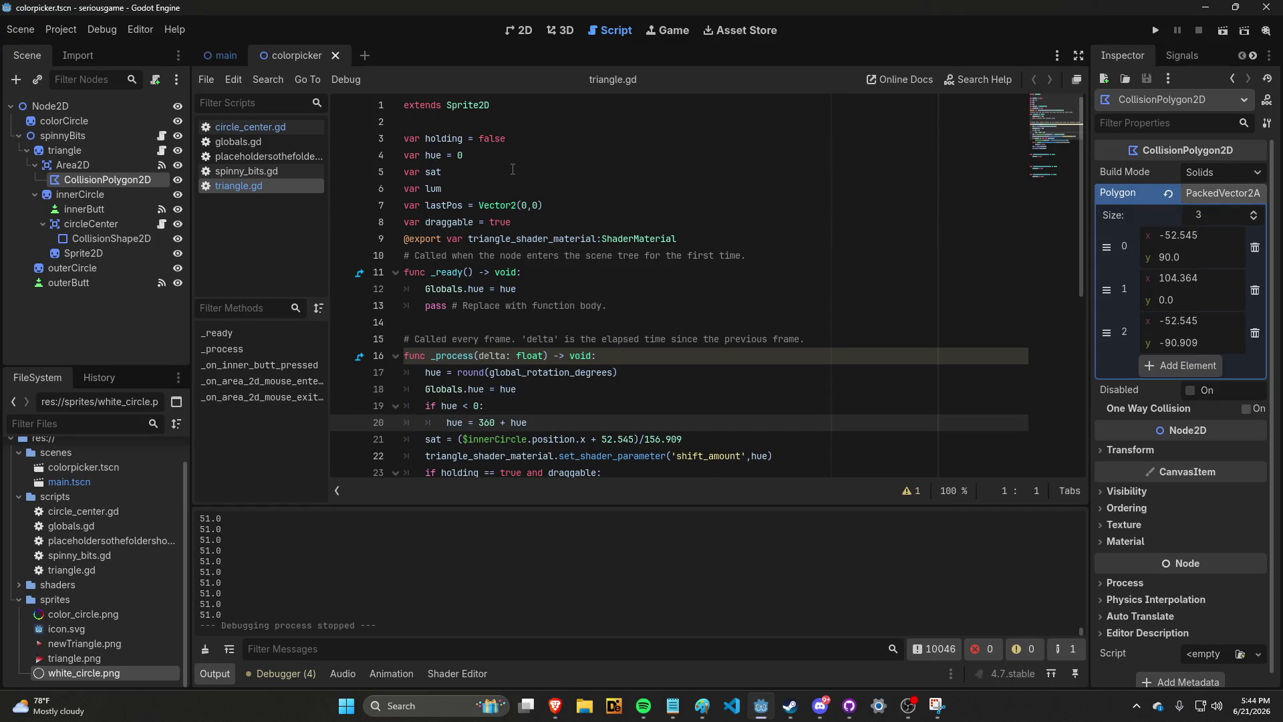
click(587, 215)
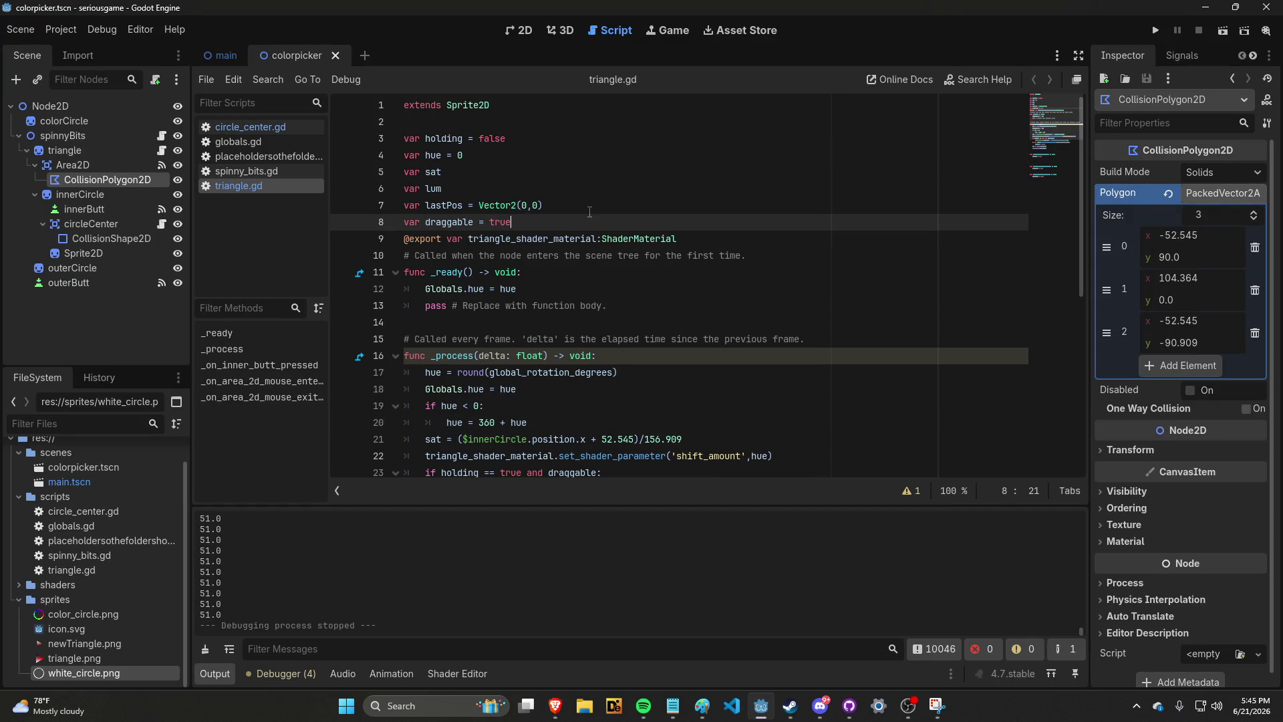
key(Up)
key(Up)
key(Up)
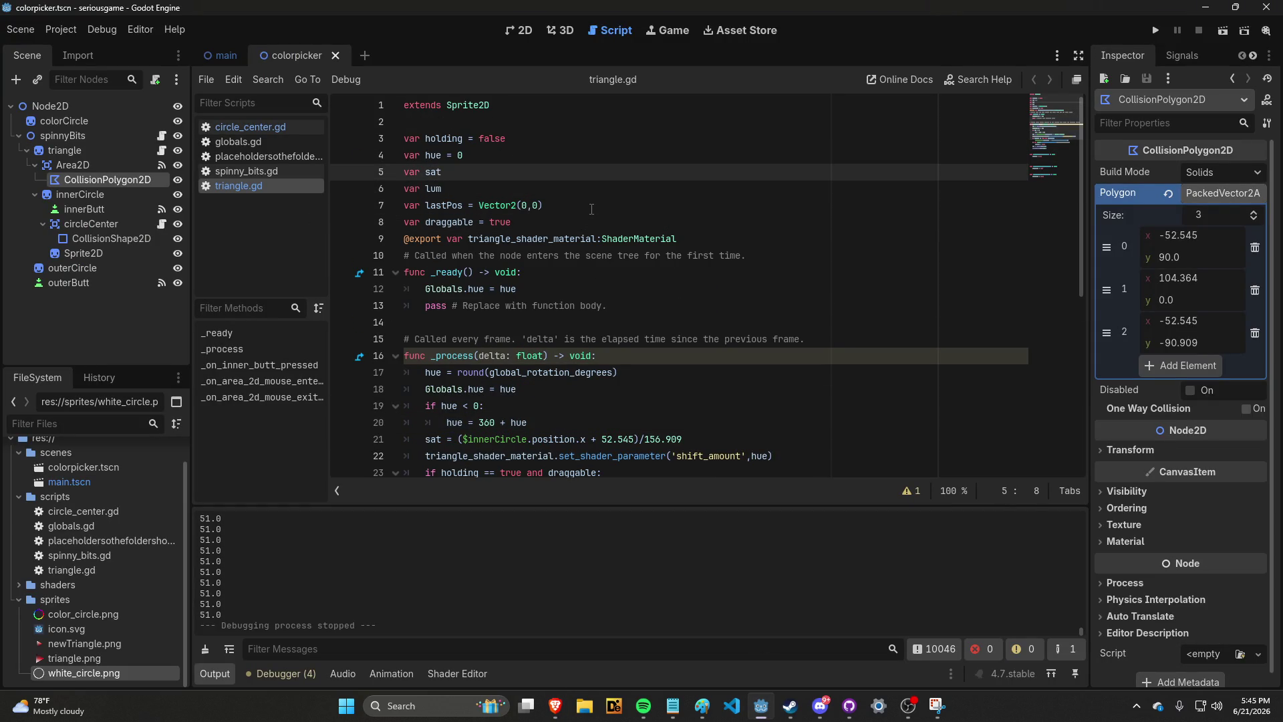
key(Down)
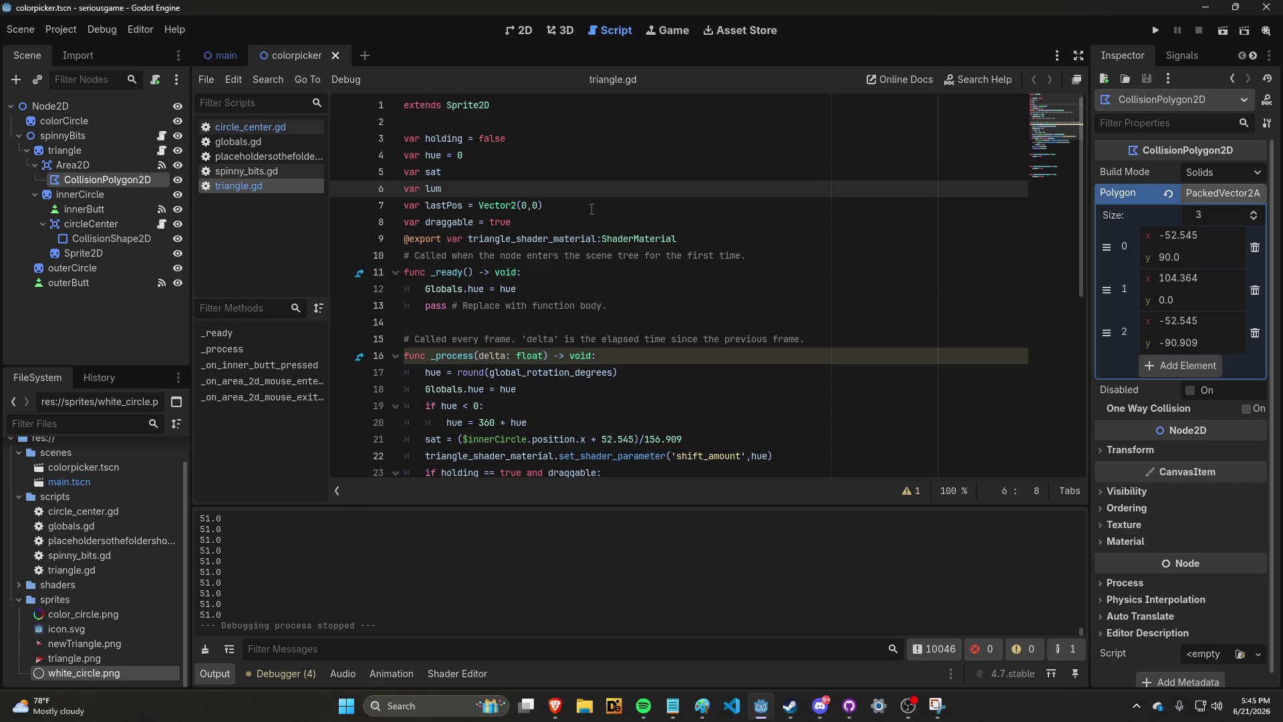
key(Up)
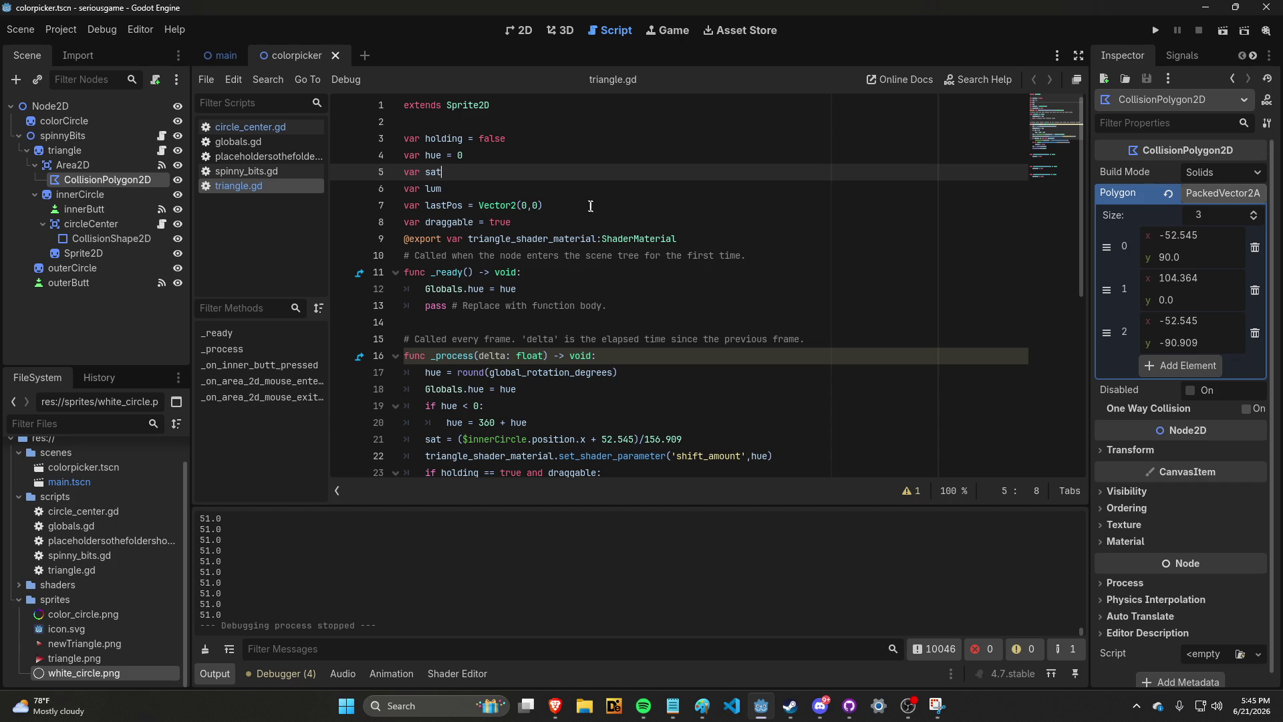
scroll(588, 207, down, 4)
scroll(587, 204, up, 4)
click(587, 208)
click(602, 187)
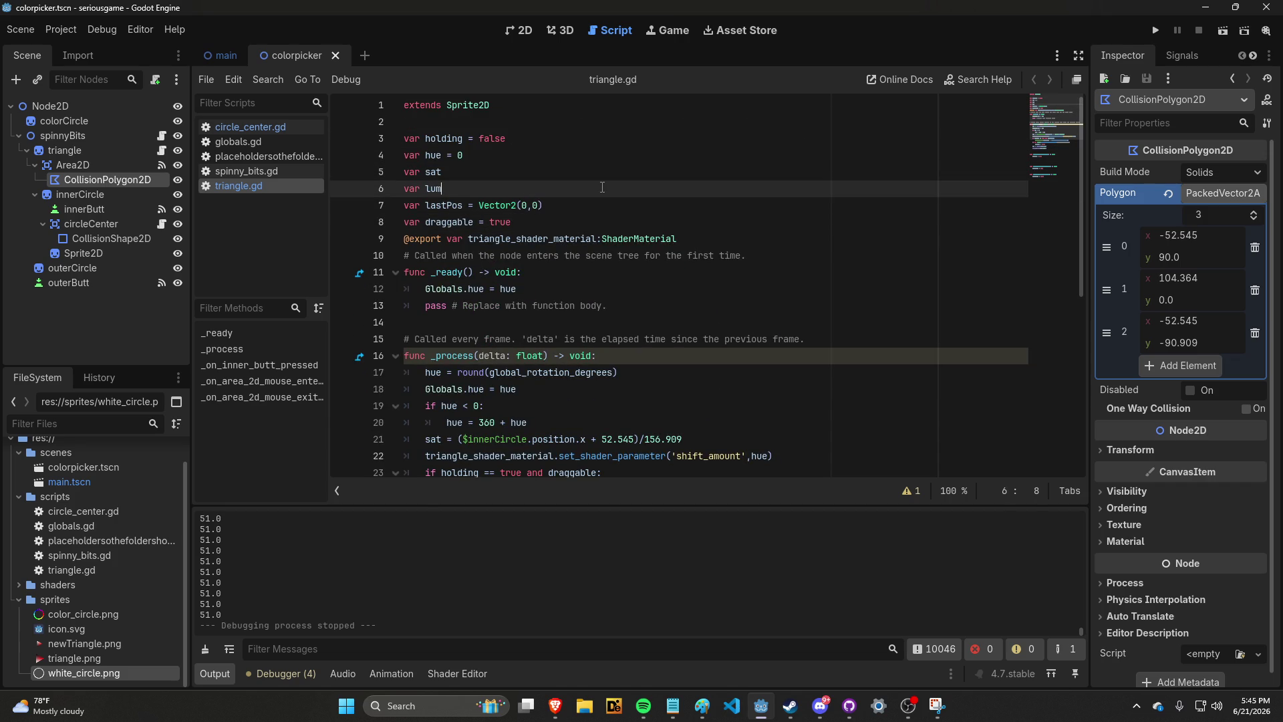
key(Down)
key(Down)
key(Down)
key(Up)
key(Right)
key(Right)
key(Right)
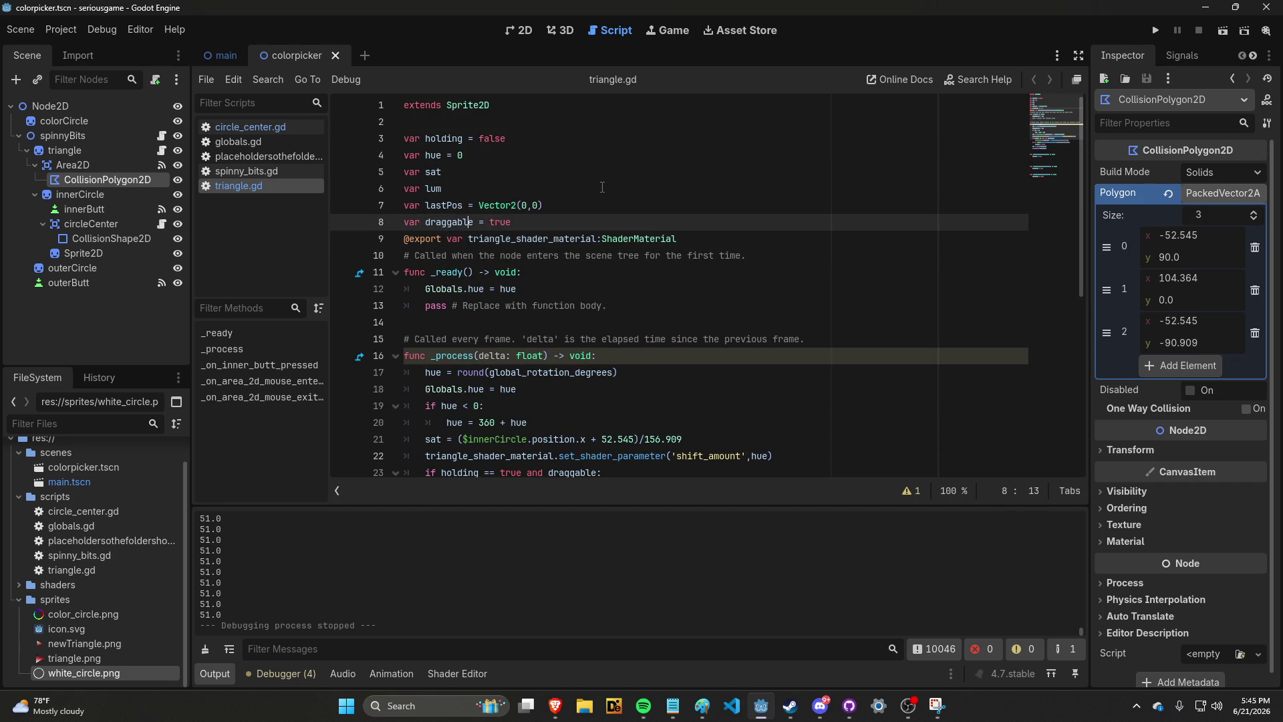
key(Up)
key(Down)
key(Down)
key(Up)
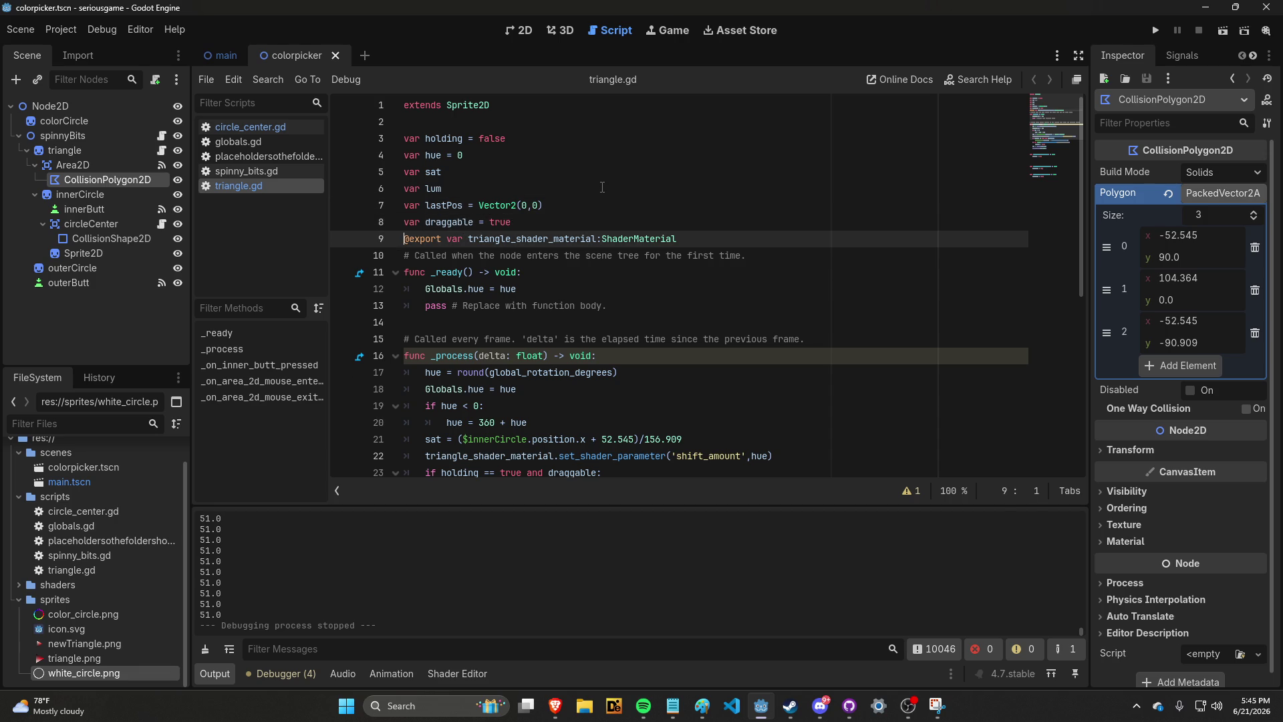
Start a new empty line directly after var draggable = true
key(End)
key(Return)
key(Down)
key(Down)
key(Up)
key(Up)
key(Up)
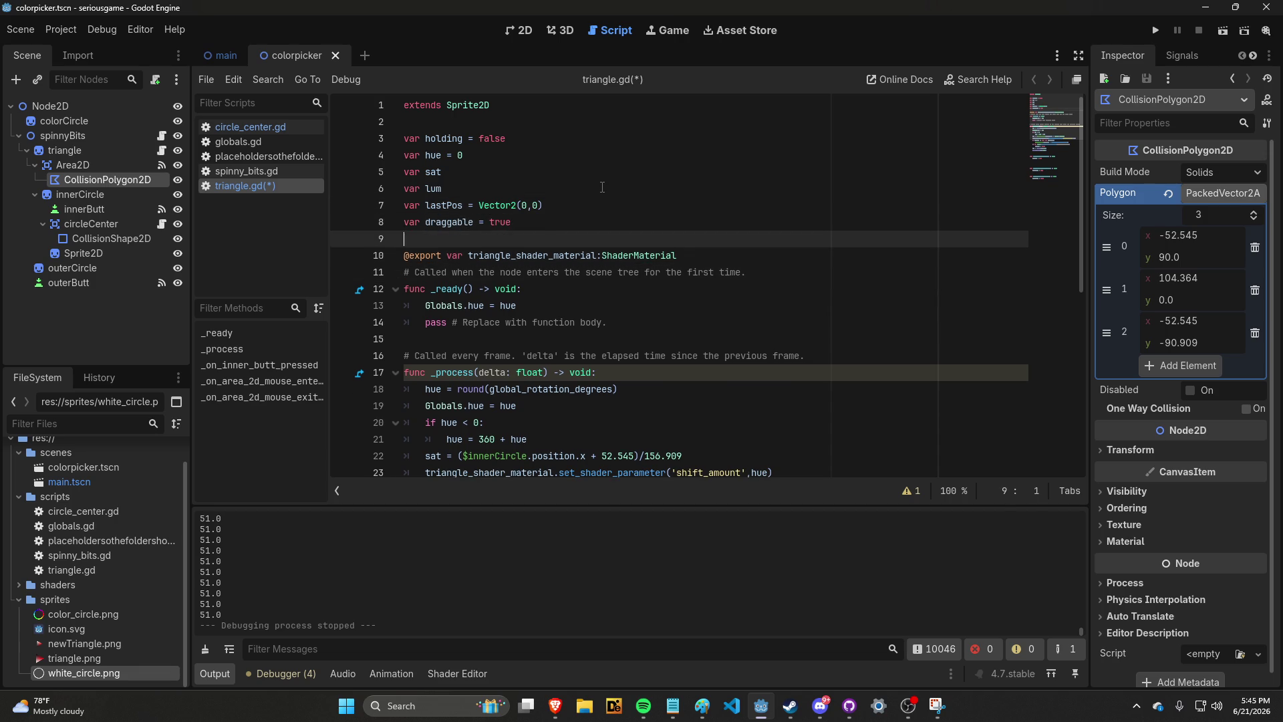
key(Right)
key(Right)
key(End)
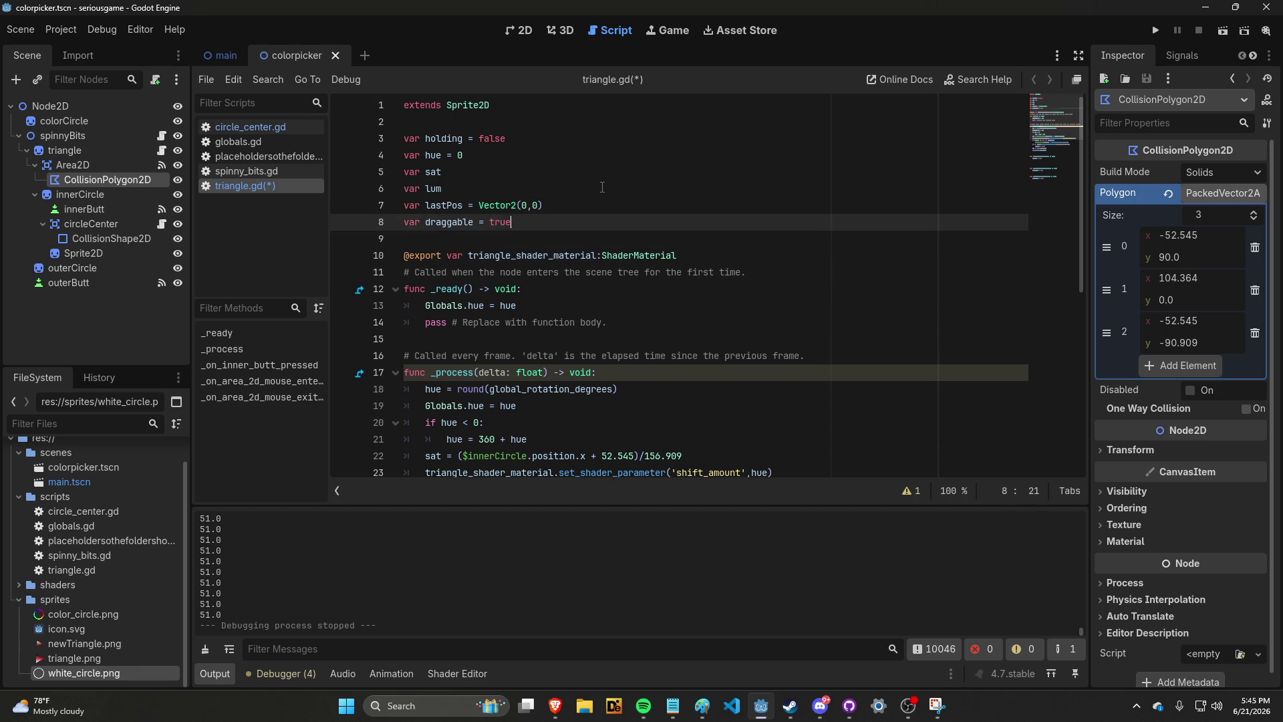
key(Return)
Declare var side = 'middle' on the new line, replacing the initially typed 'light'
text(var )
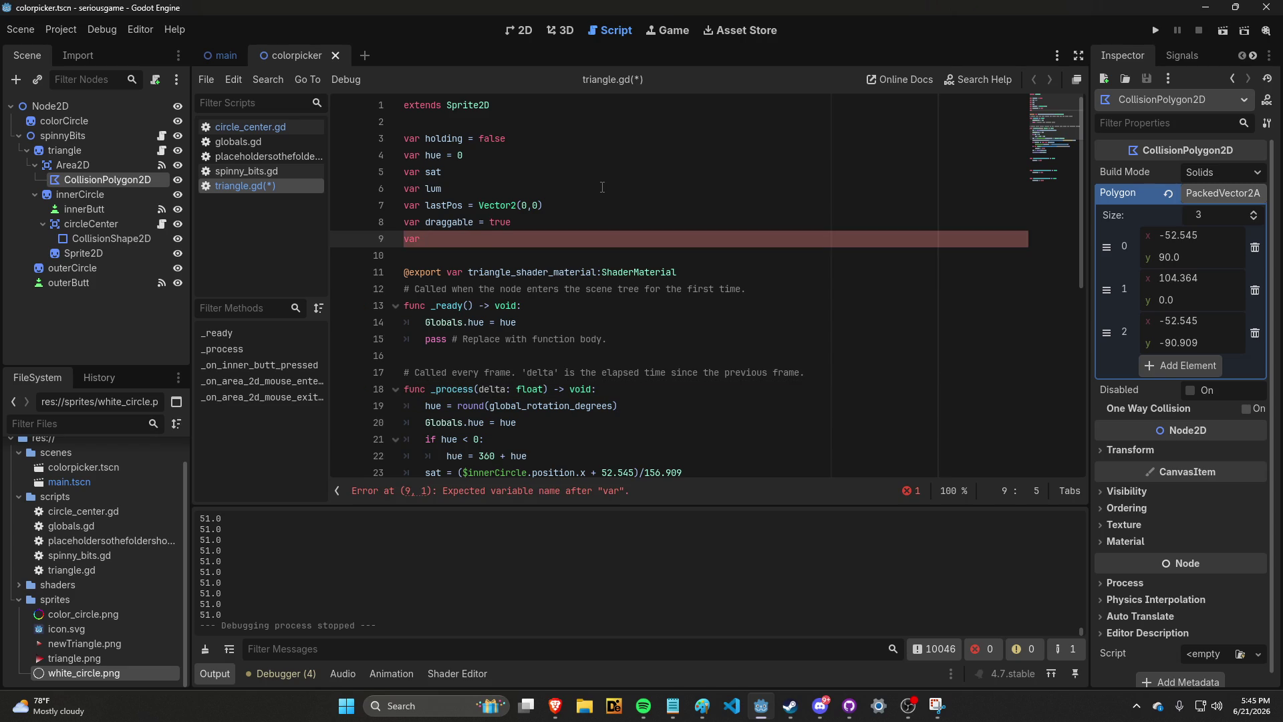
text(side =)
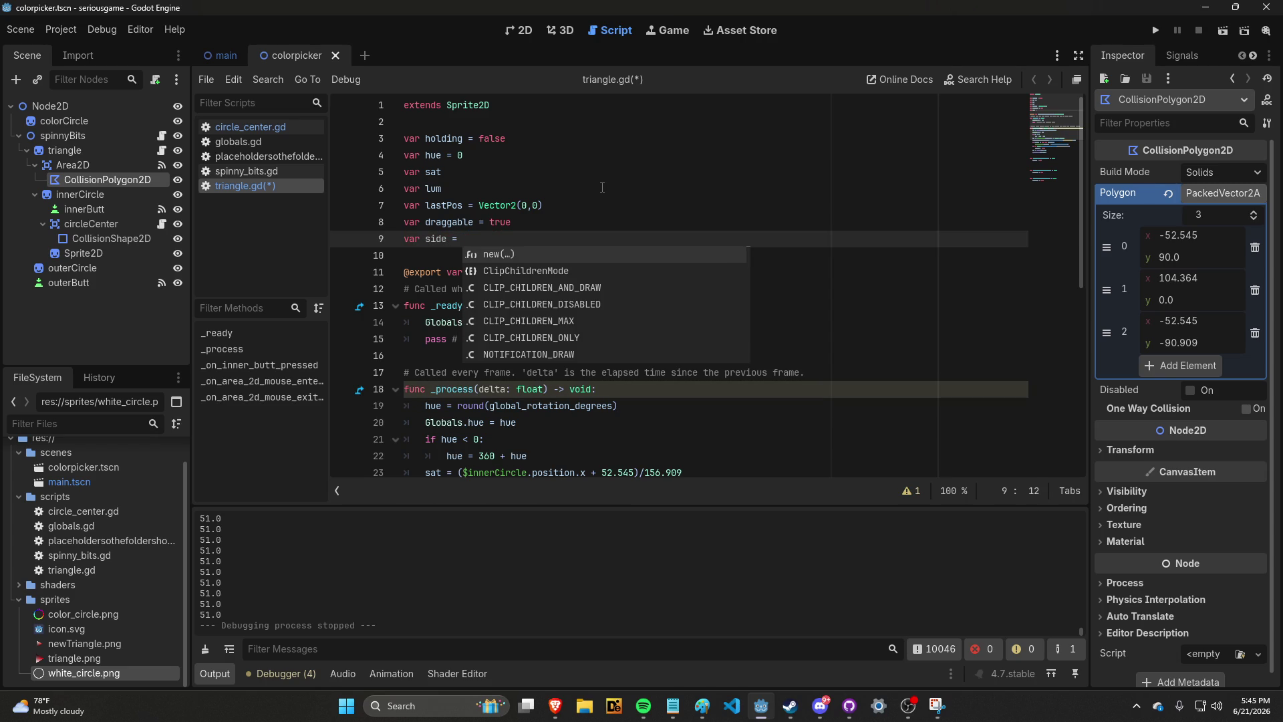
text( 'light)
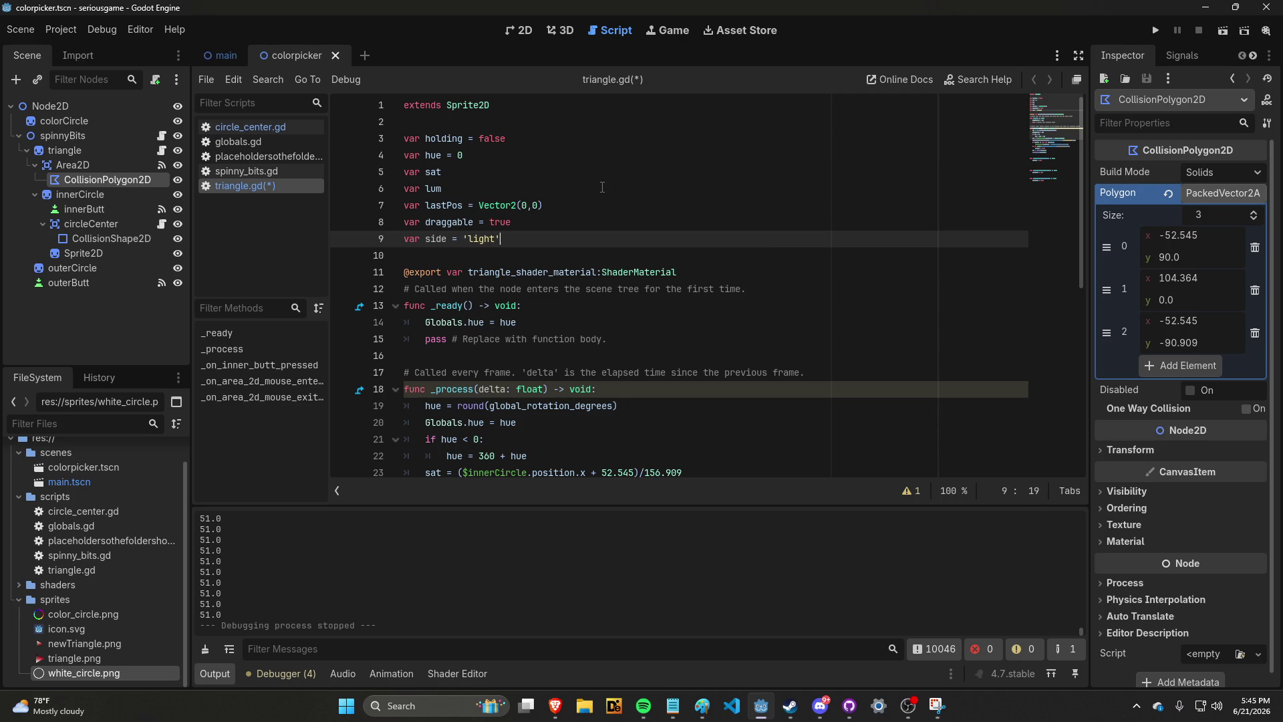
key(shift+Left)
key(shift+Left)
key(shift+Left)
text(middle)
scroll(603, 187, down, 7)
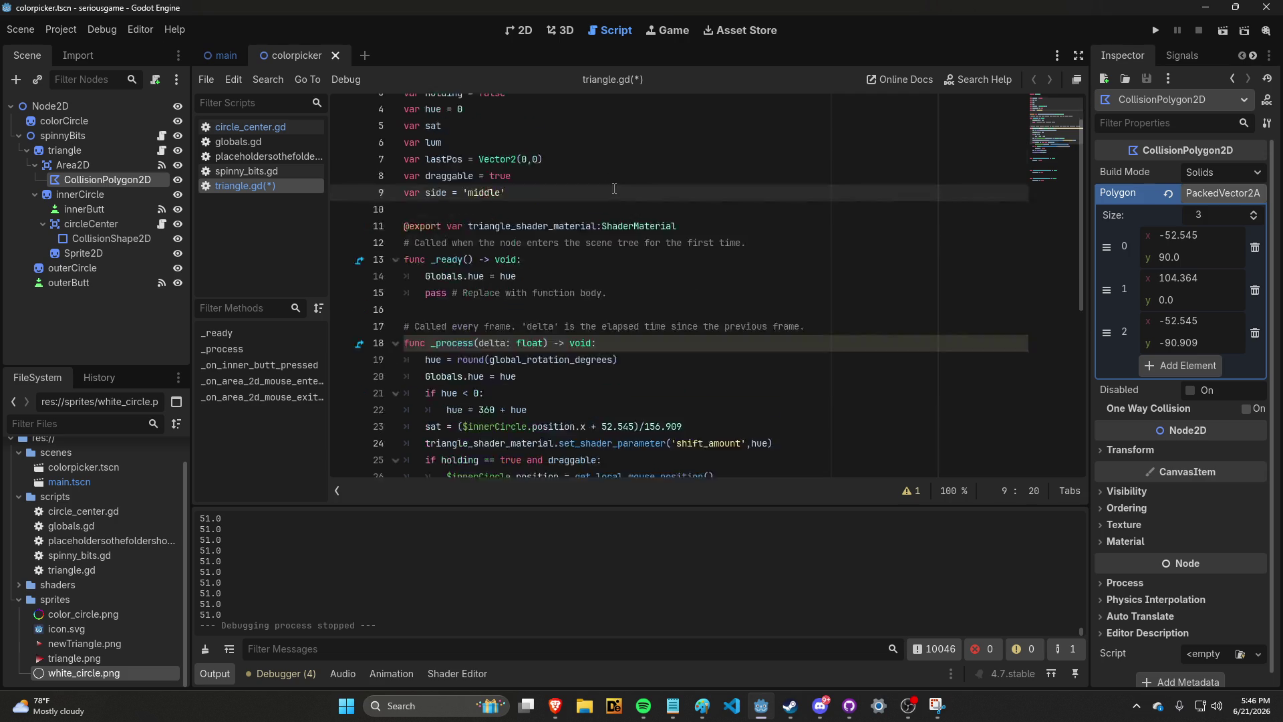
click(568, 267)
scroll(567, 267, up, 2)
scroll(567, 267, up, 1)
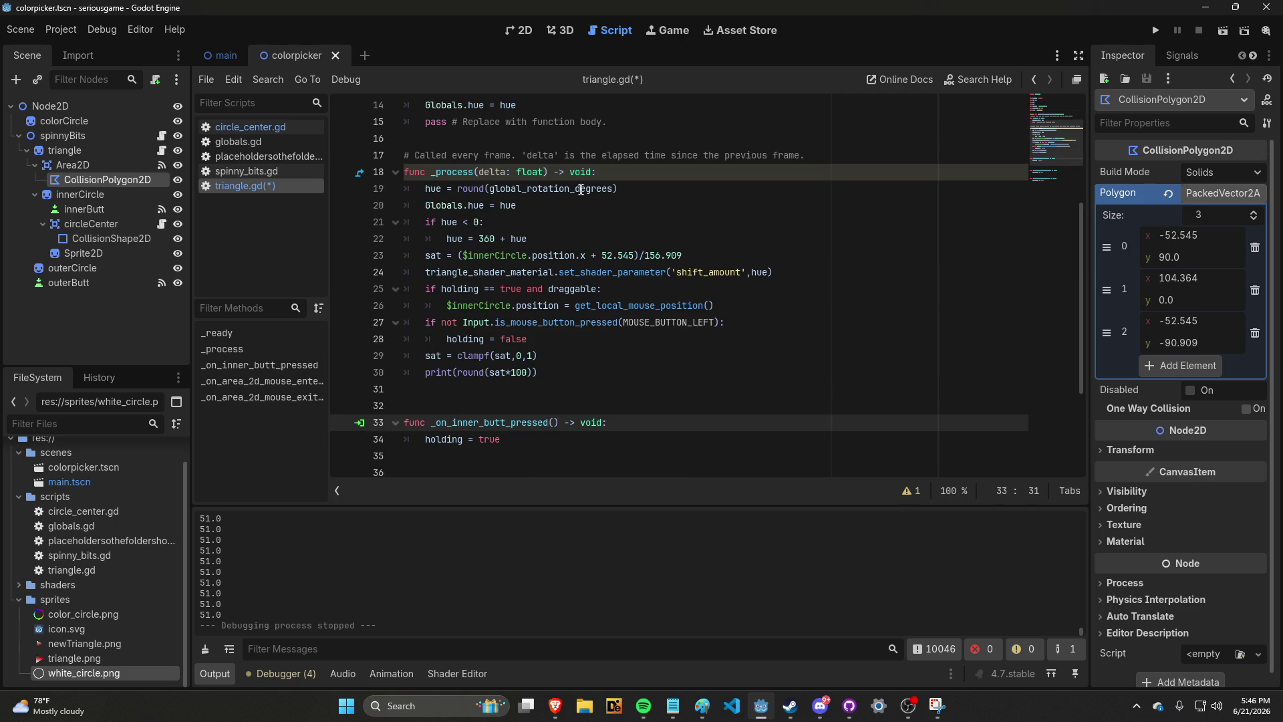
Insert blank lines after the hue, sat, shader and dragging blocks and after holding = false
click(653, 189)
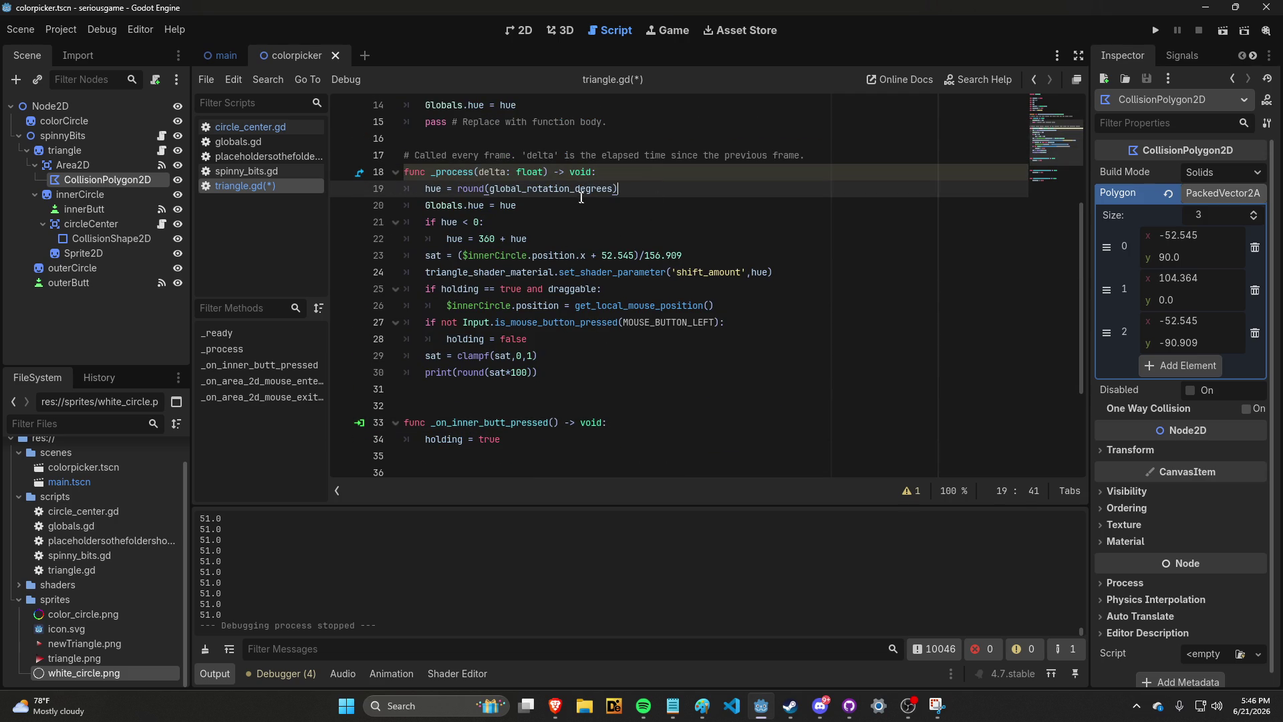
click(632, 222)
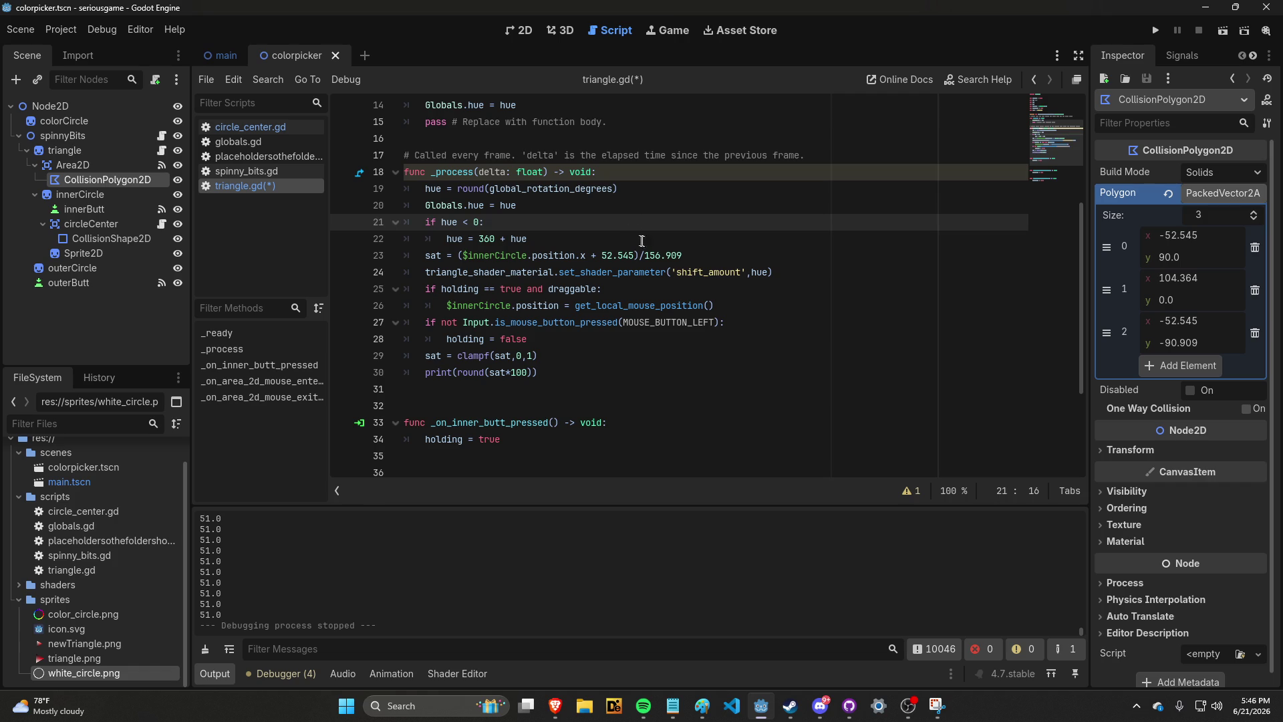
click(638, 238)
key(Return)
click(735, 273)
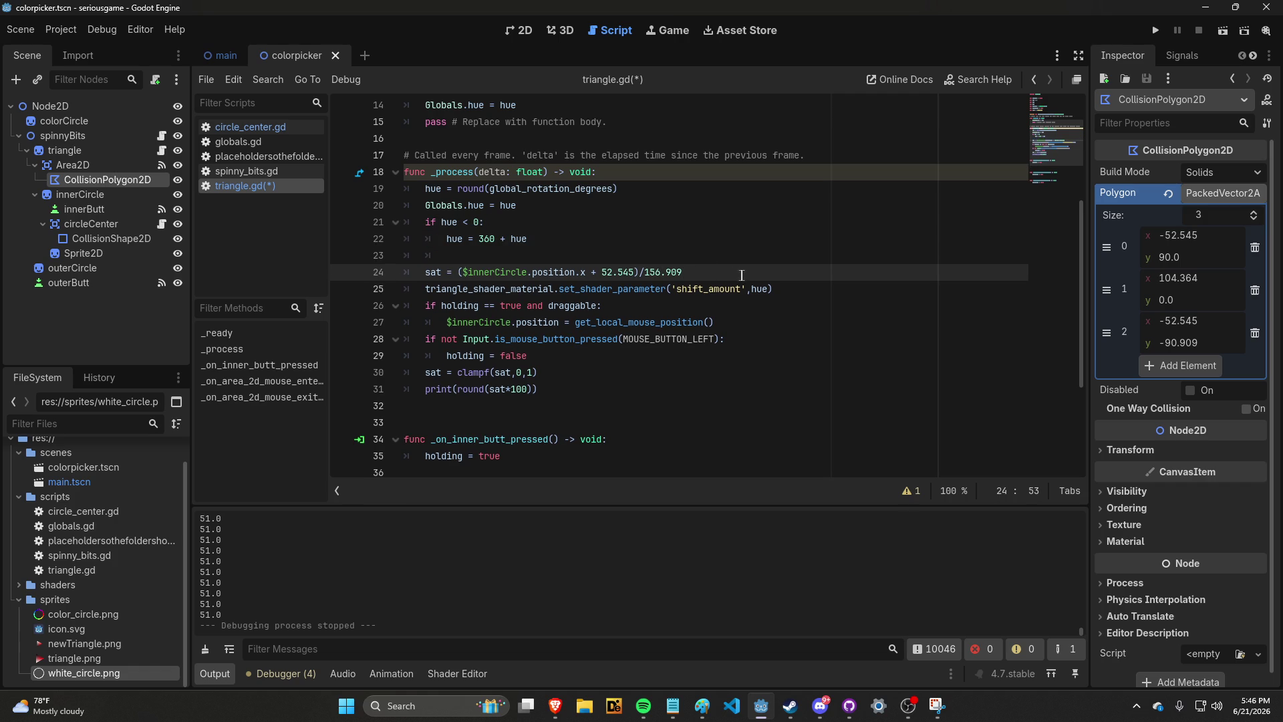
key(Return)
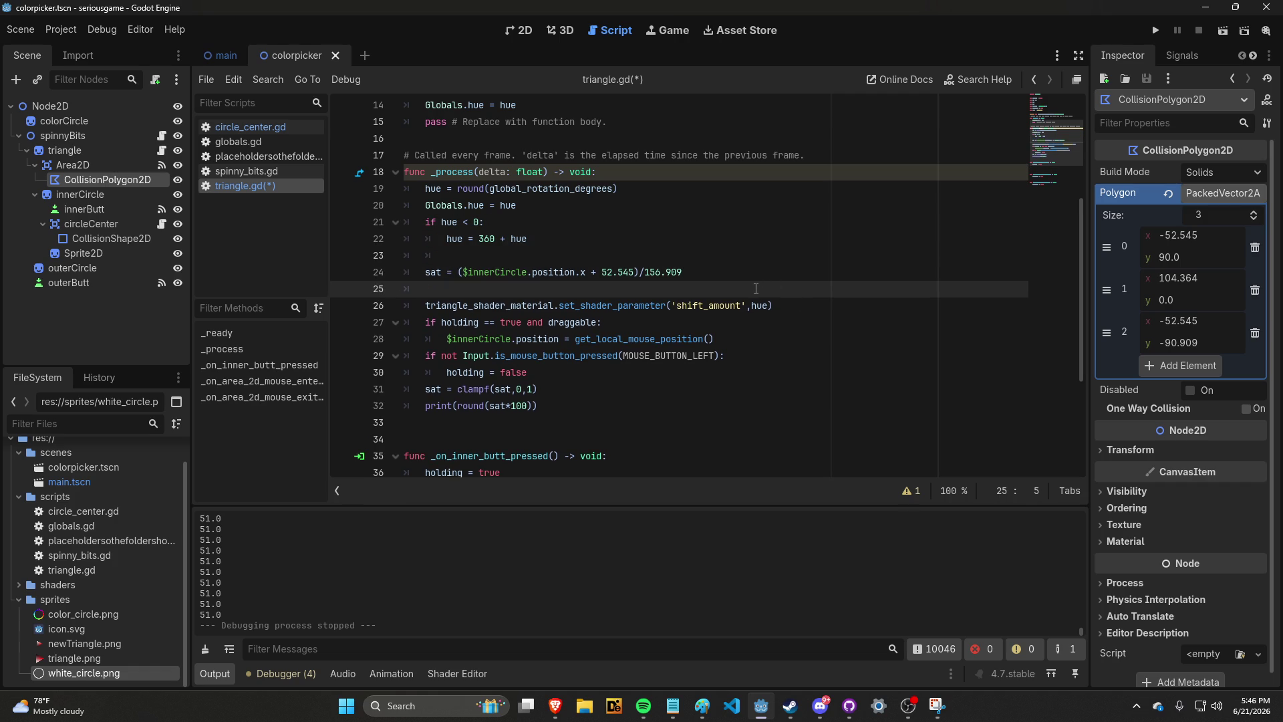
key(BackSpace)
key(BackSpace)
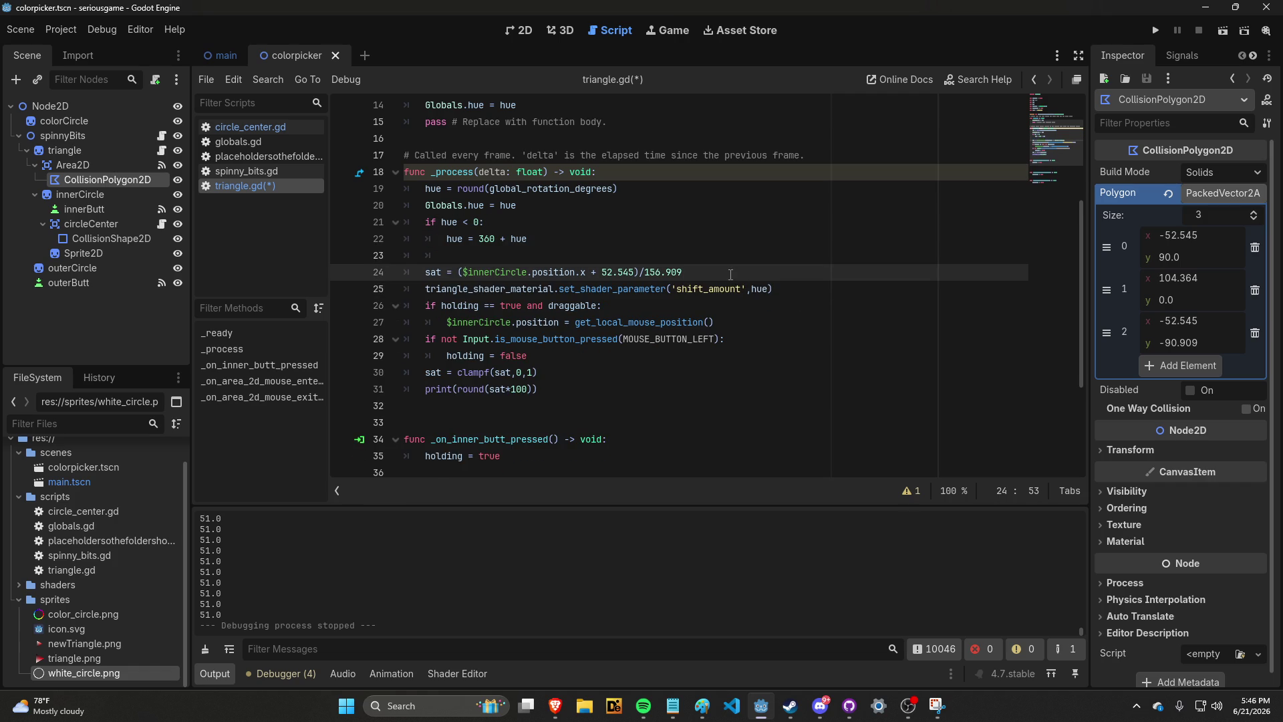
key(Return)
click(782, 306)
key(Return)
click(765, 362)
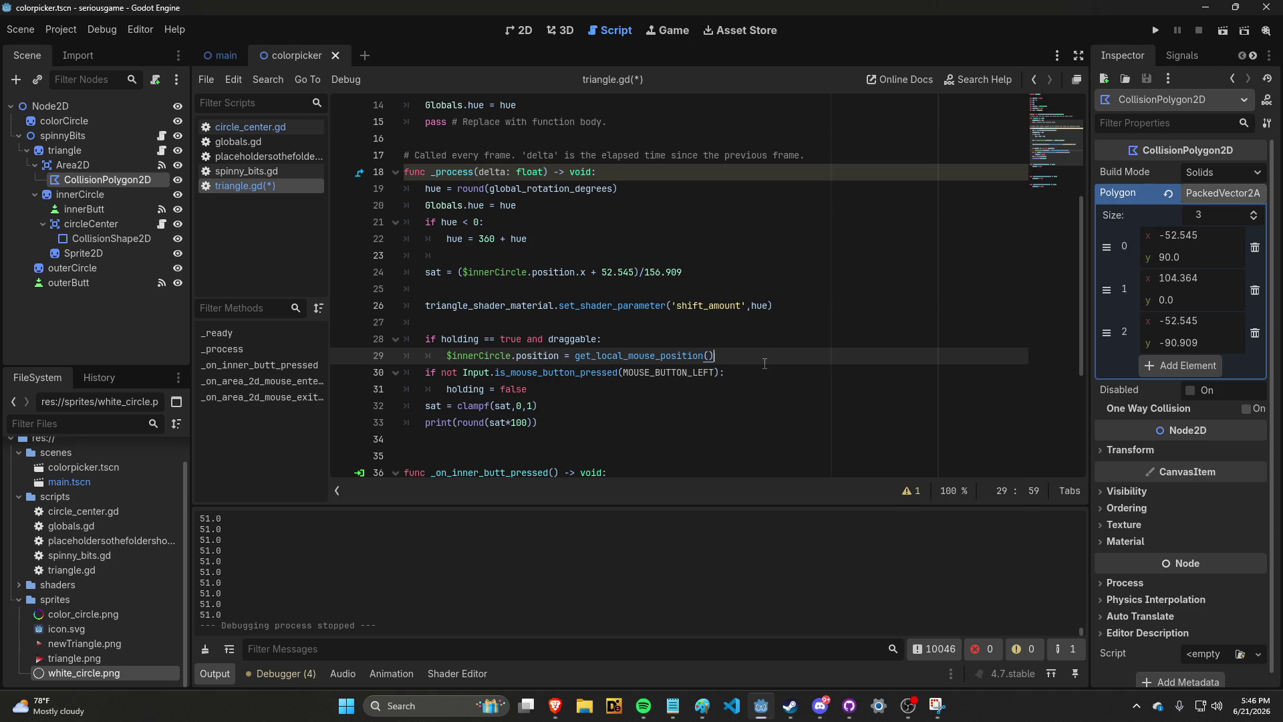
key(Return)
click(728, 406)
key(Return)
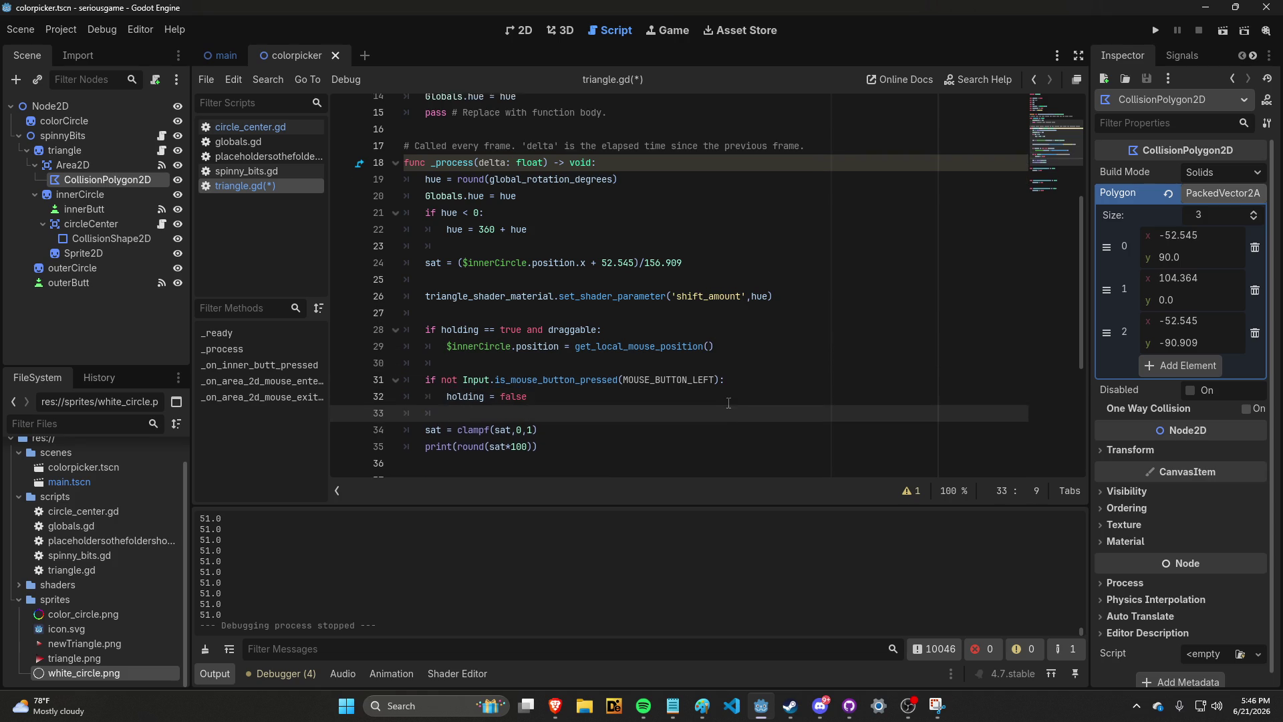
Check the new blank separator lines throughout _process
scroll(728, 403, up, 1)
click(772, 307)
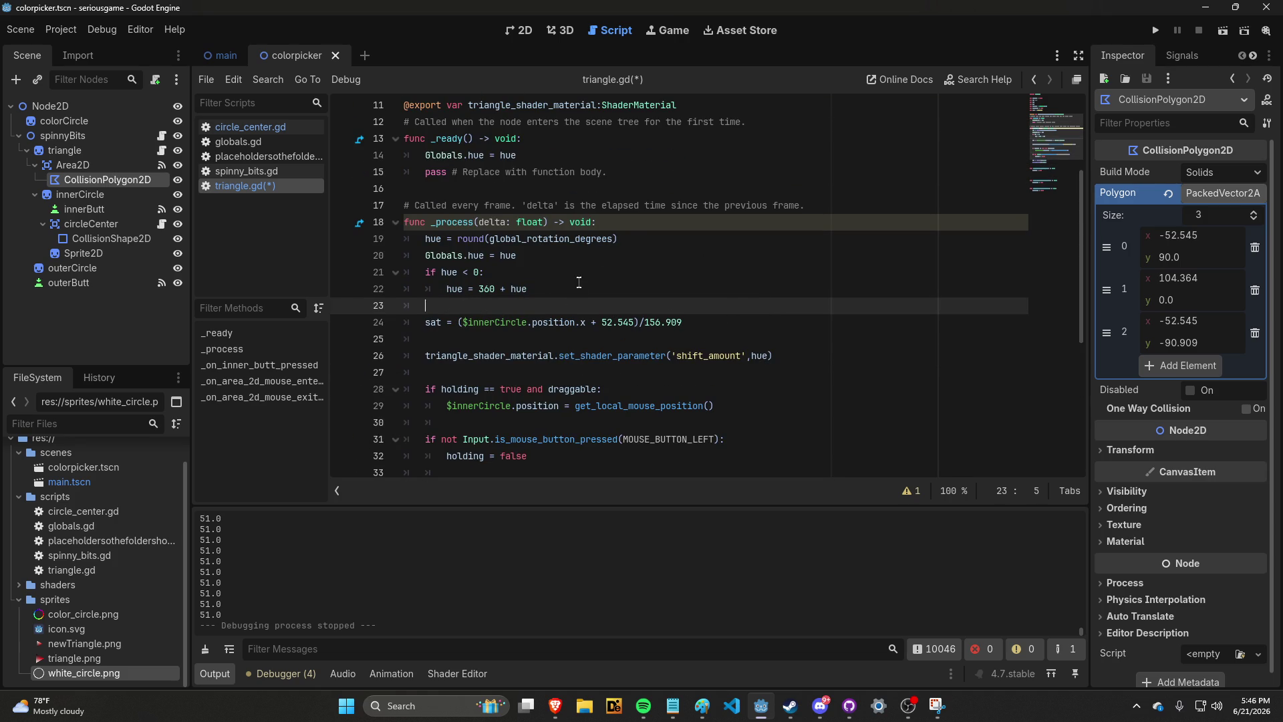
click(621, 341)
click(675, 372)
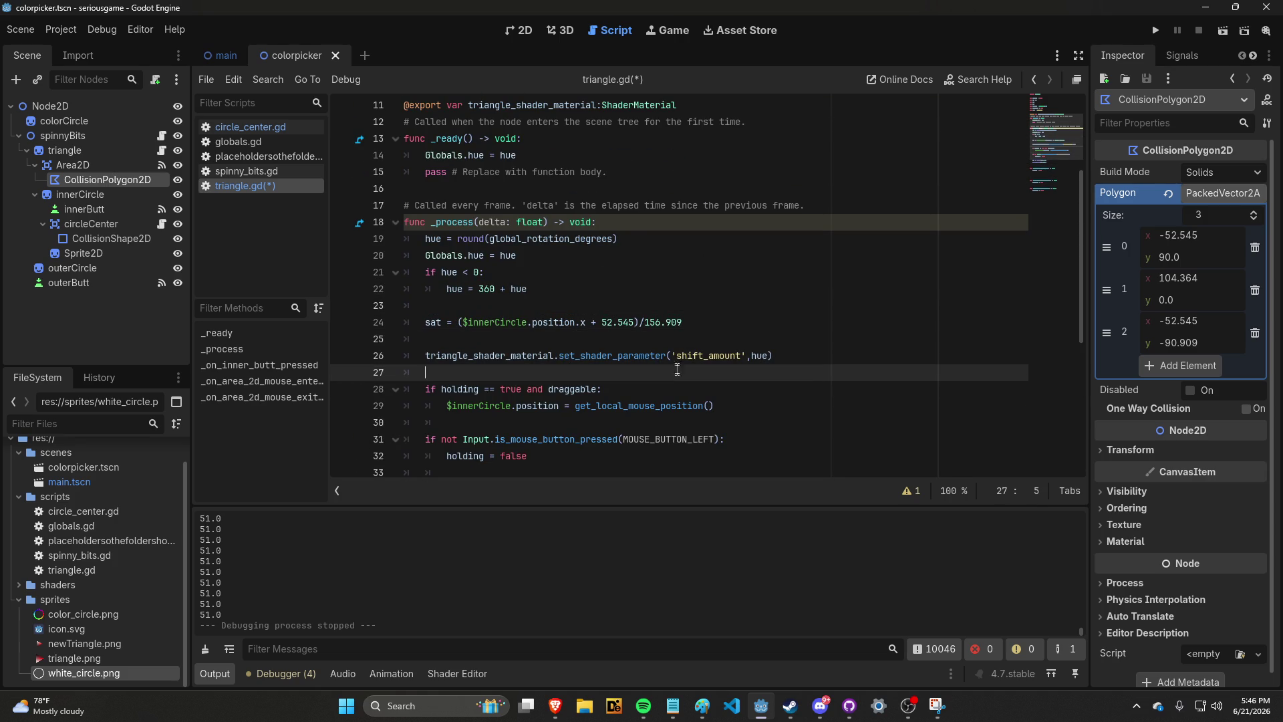
scroll(627, 306, down, 3)
scroll(627, 307, up, 5)
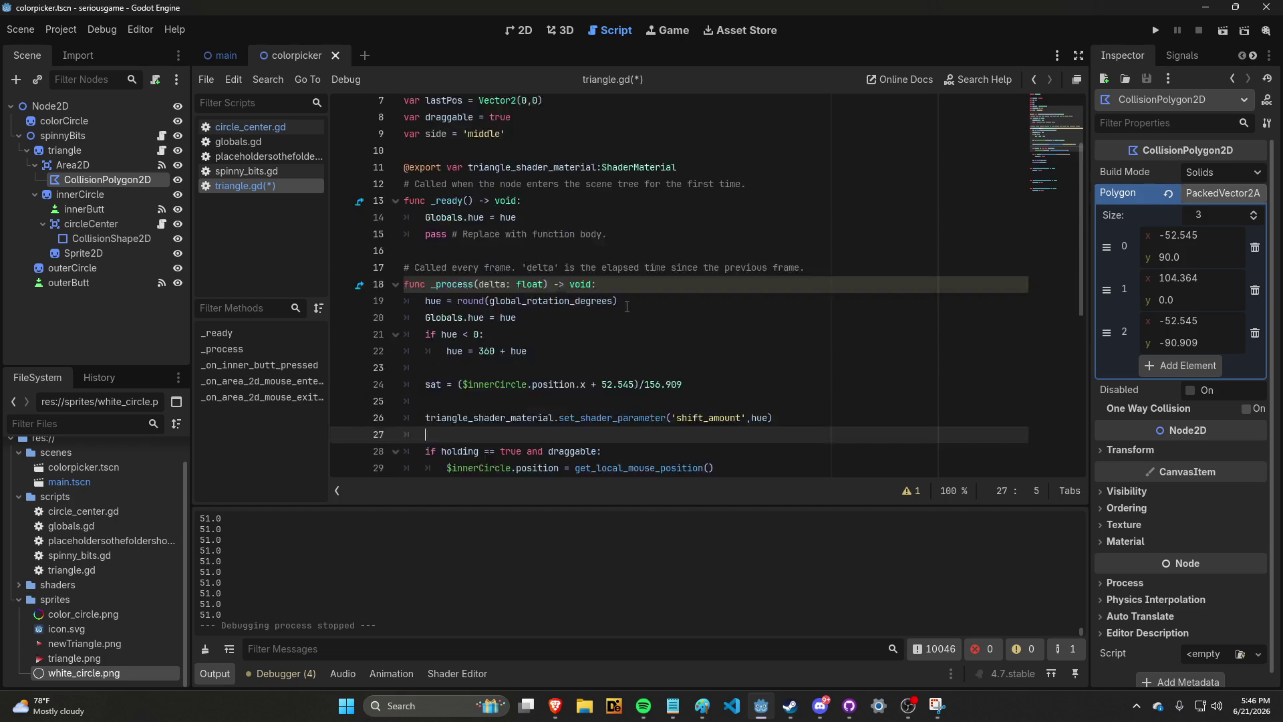
scroll(627, 307, down, 4)
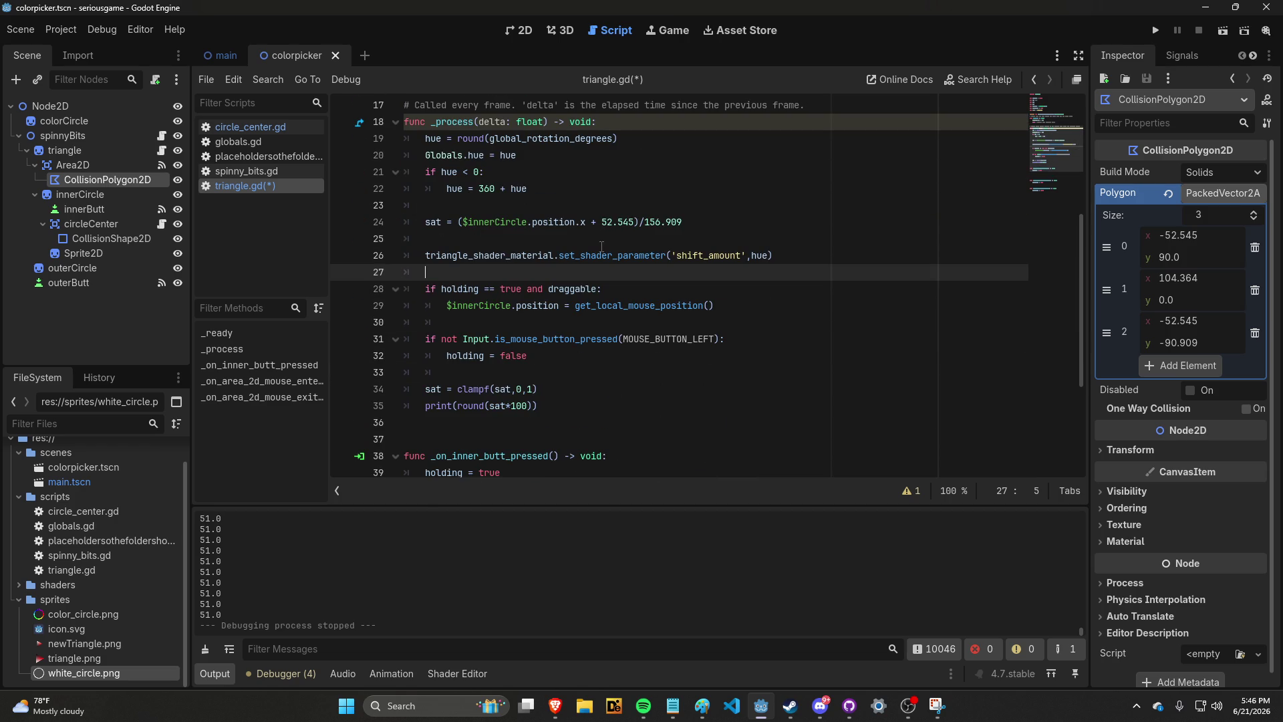
click(639, 124)
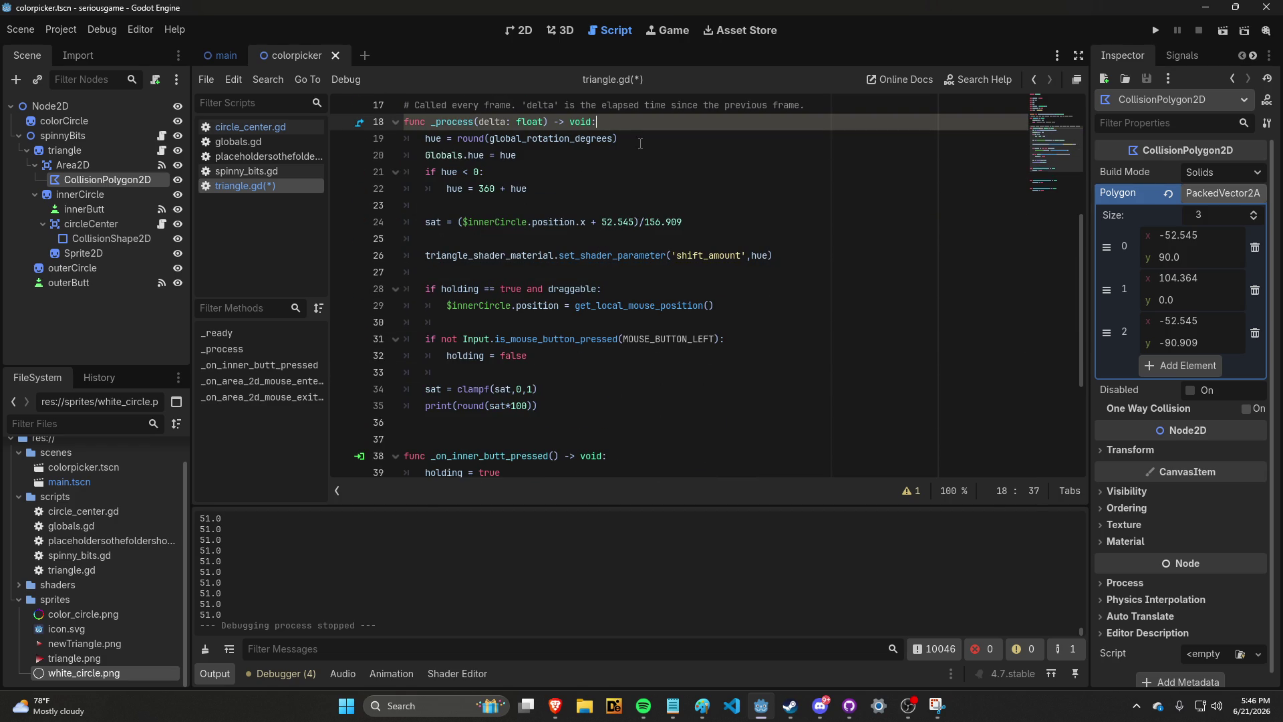
scroll(669, 241, down, 2)
scroll(693, 314, up, 1)
scroll(693, 314, up, 1)
Delete the print(round(sat*100)) line from _process
click(539, 406)
drag(539, 406, 424, 406)
key(BackSpace)
key(BackSpace)
key(BackSpace)
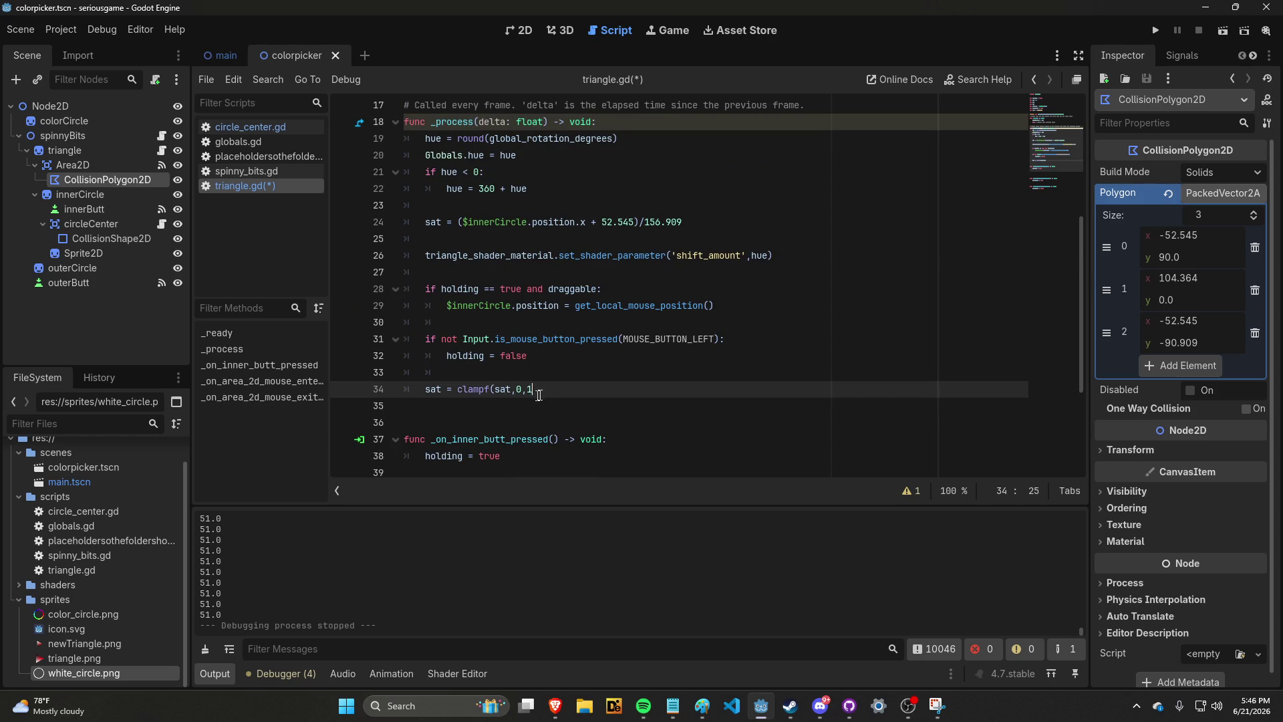
key(ctrl+z)
key(BackSpace)
Move sat = clampf(sat,0,1) to directly below the sat calculation
click(543, 395)
drag(543, 396, 425, 391)
key(BackSpace)
click(719, 219)
key(Return)
key(ctrl+v)
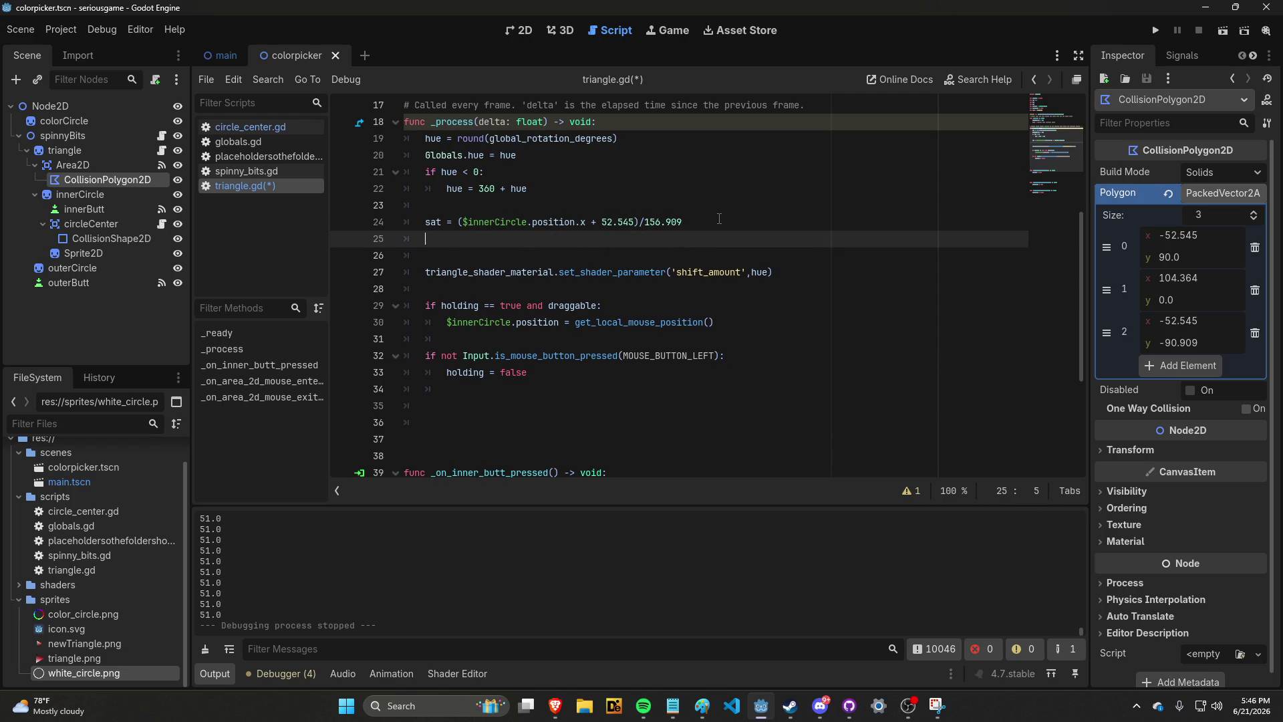
Remove the leftover empty lines at the end of _process
click(480, 439)
click(480, 406)
click(480, 456)
key(BackSpace)
key(BackSpace)
key(Return)
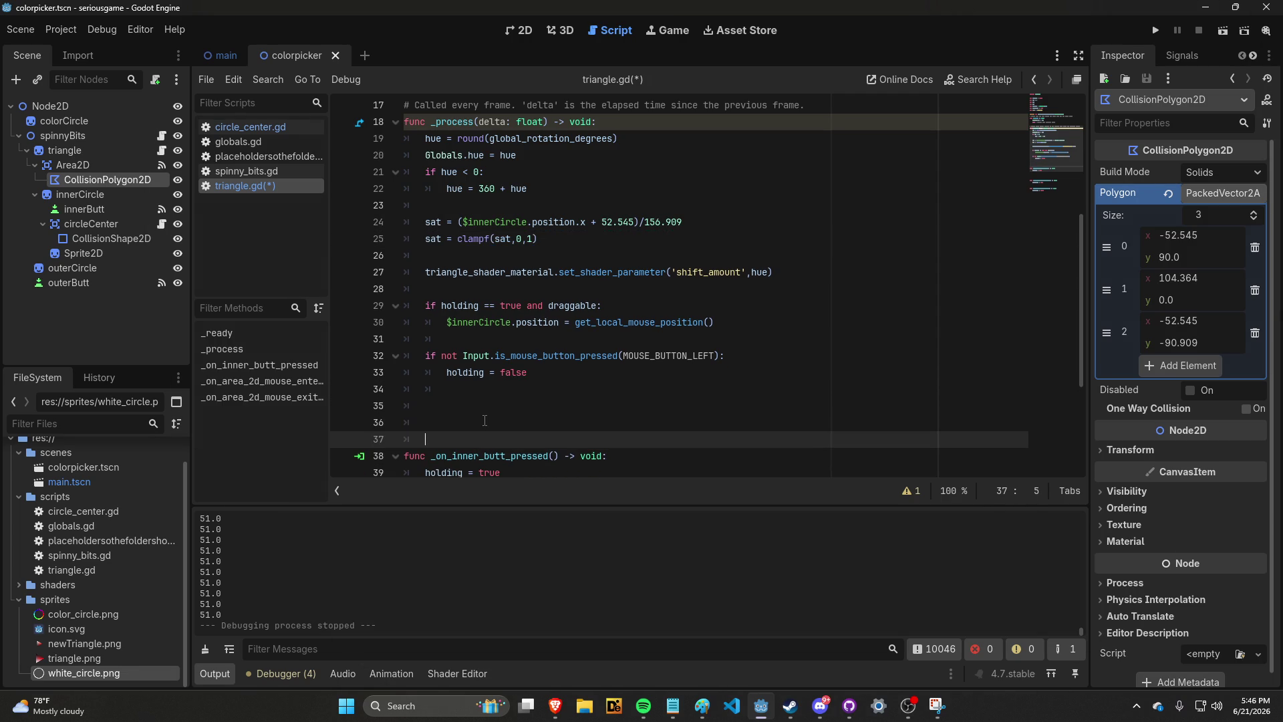
key(BackSpace)
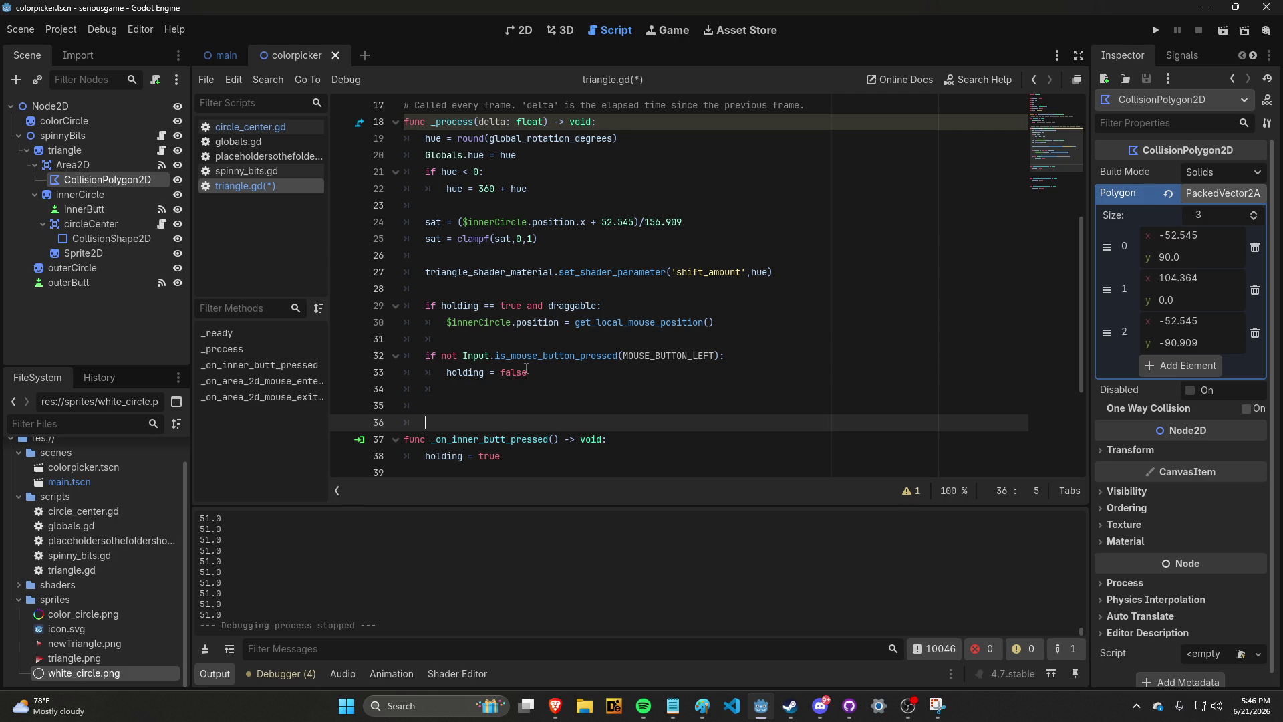
scroll(533, 349, down, 2)
scroll(533, 350, up, 2)
scroll(638, 184, up, 2)
Add an if branch setting side = 'dark' when $innerCircle.position.y < 0
scroll(639, 183, down, 1)
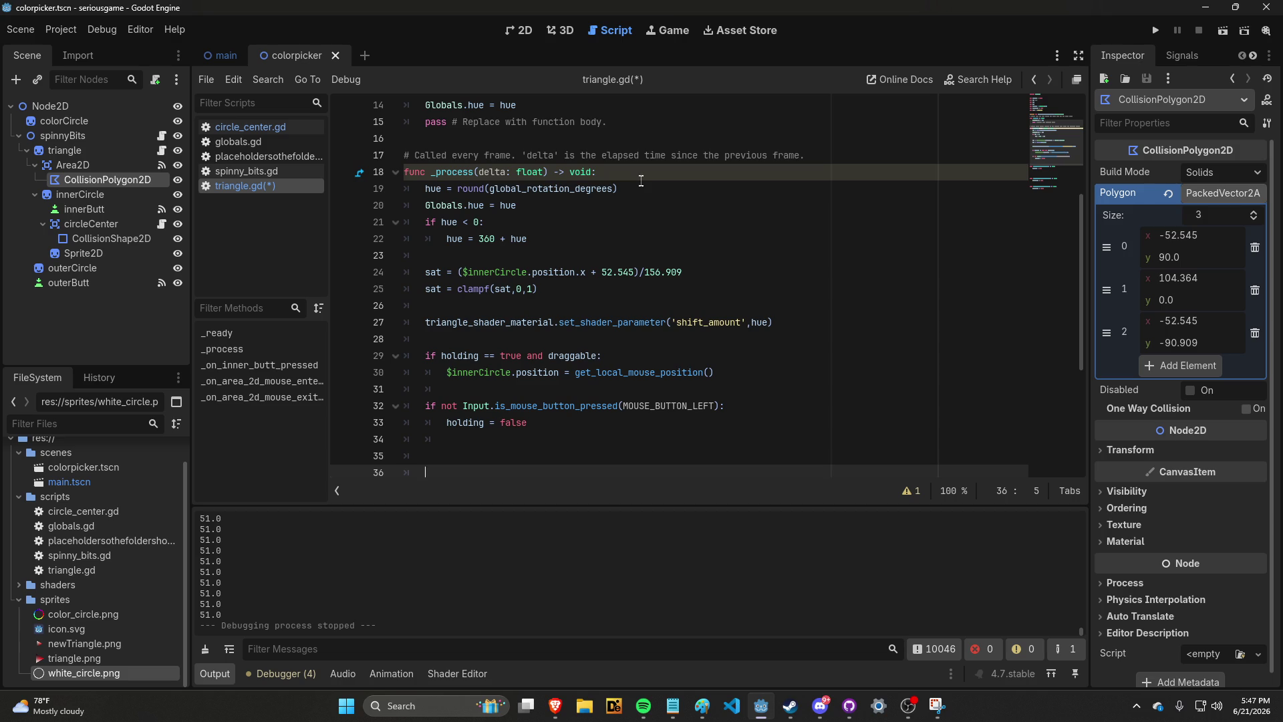
click(669, 305)
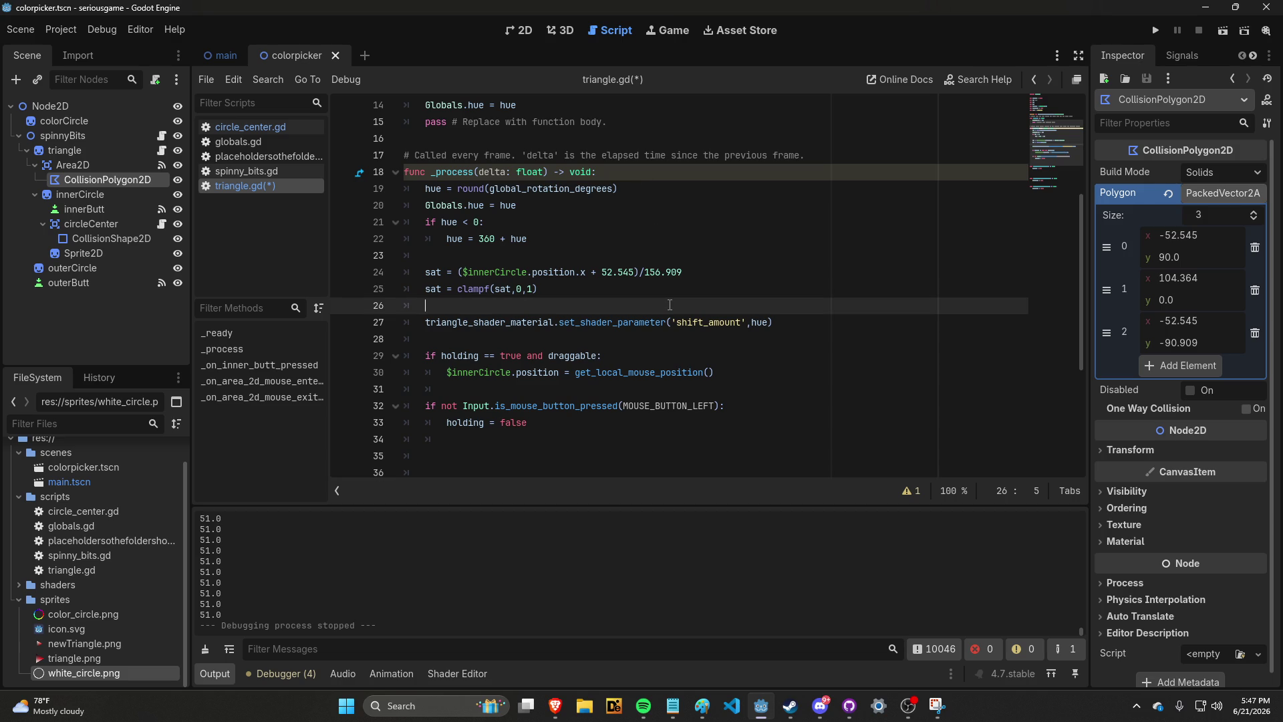
key(Return)
key(Return)
key(Up)
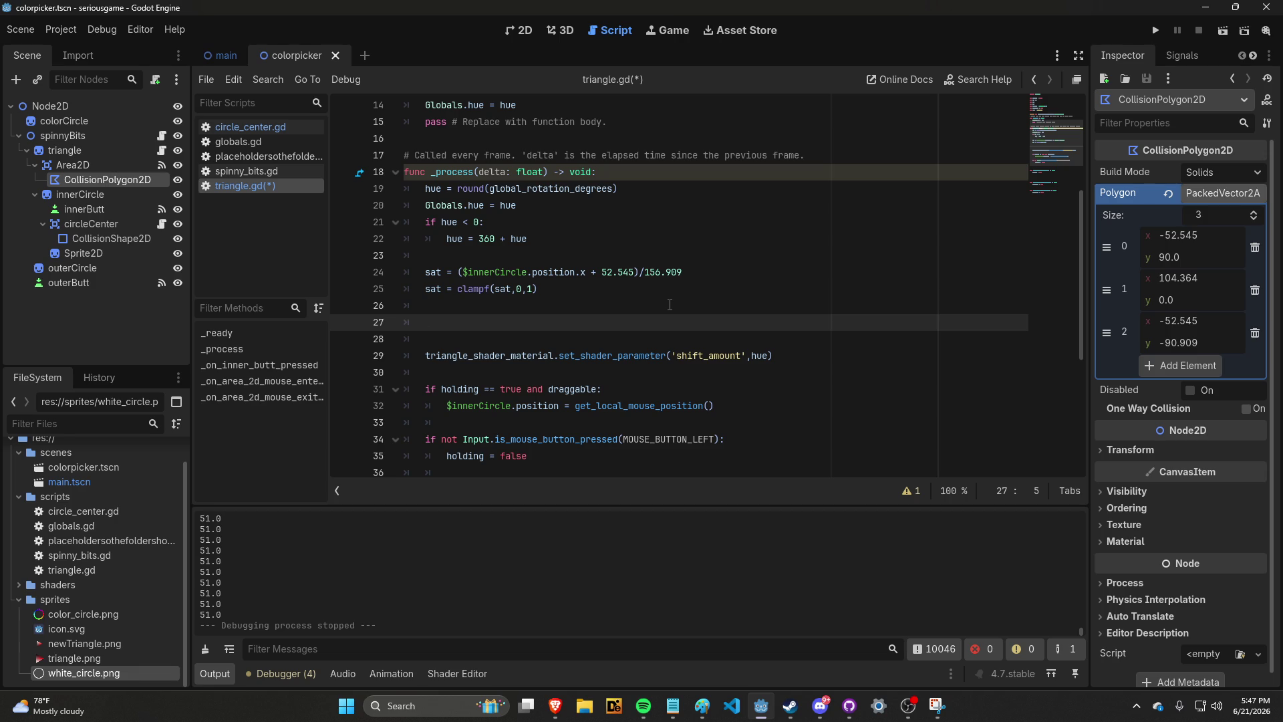
scroll(670, 305, up, 1)
scroll(670, 305, down, 3)
text(if $innerCircle.position.y )
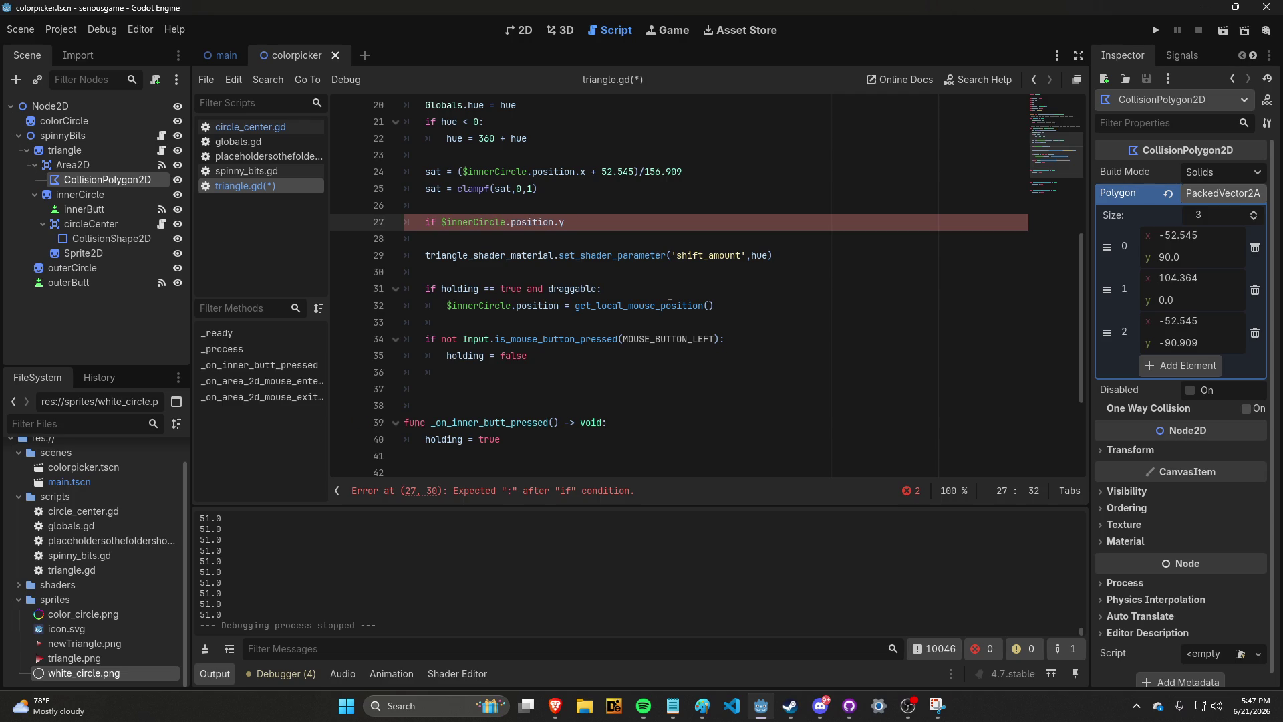
text(> )
text(0)
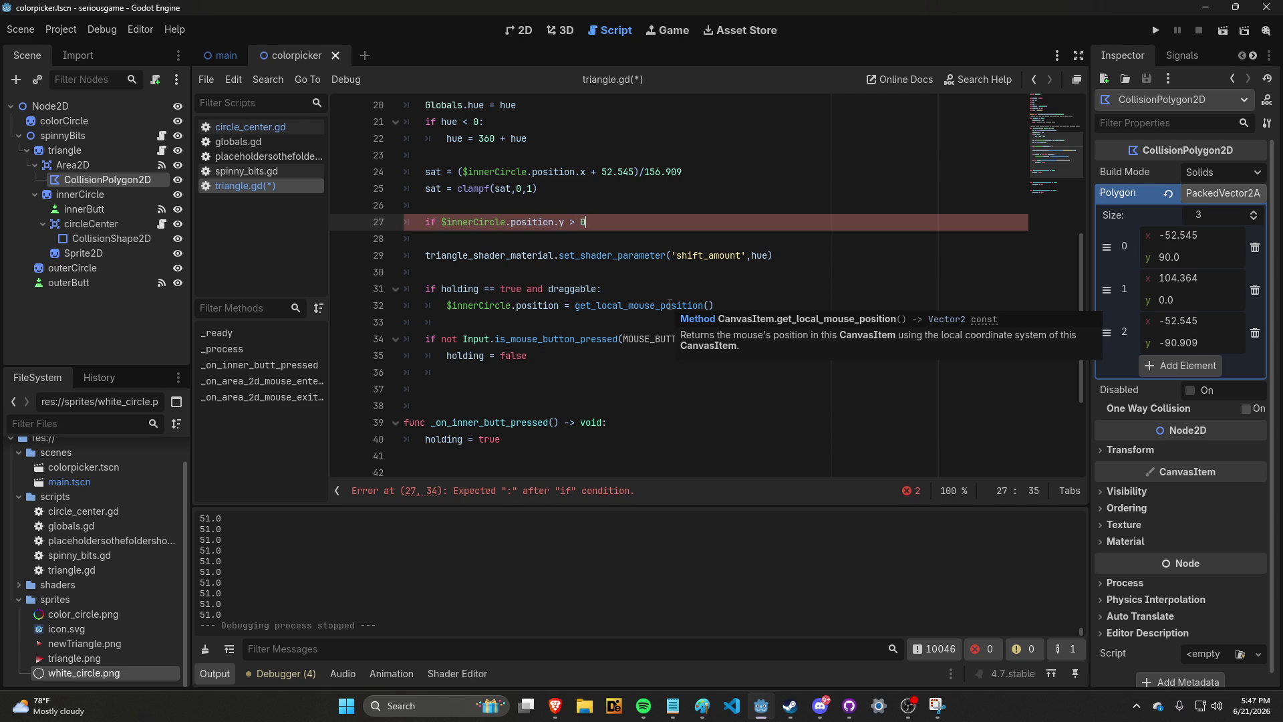
key(BackSpace)
key(BackSpace)
key(BackSpace)
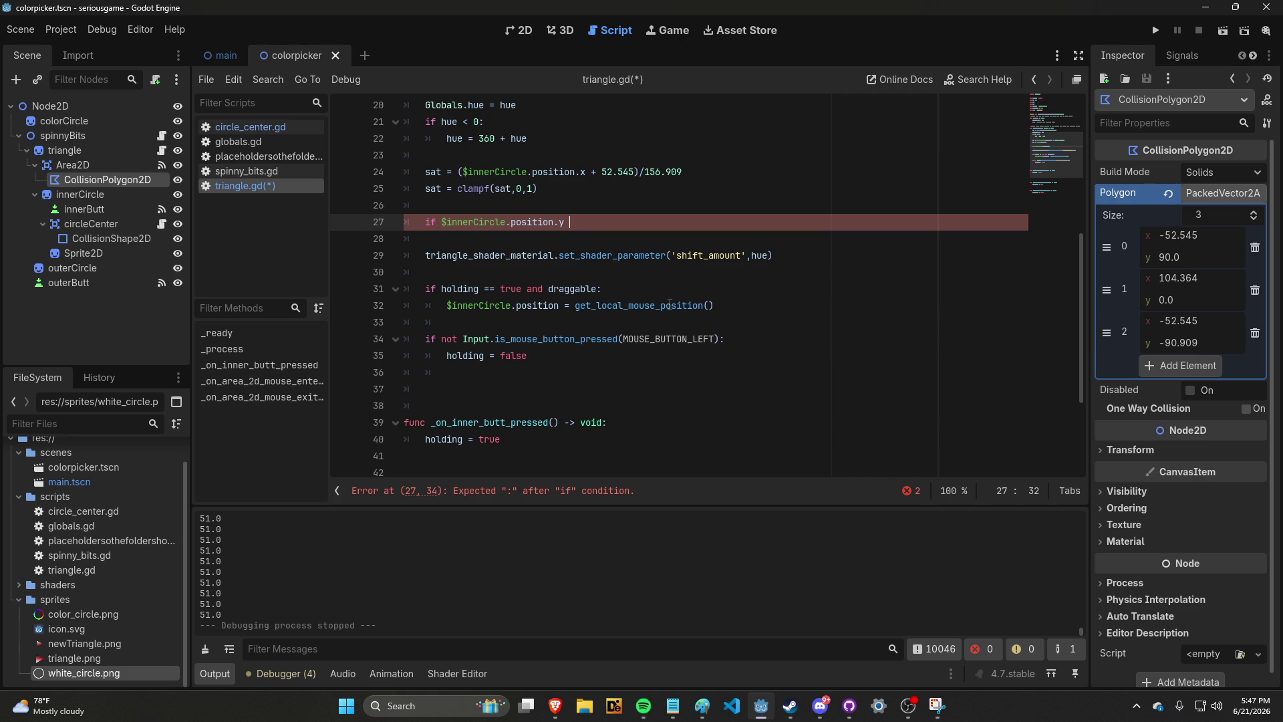
text(>)
key(BackSpace)
text(< )
text(0:)
key(Return)
text(side)
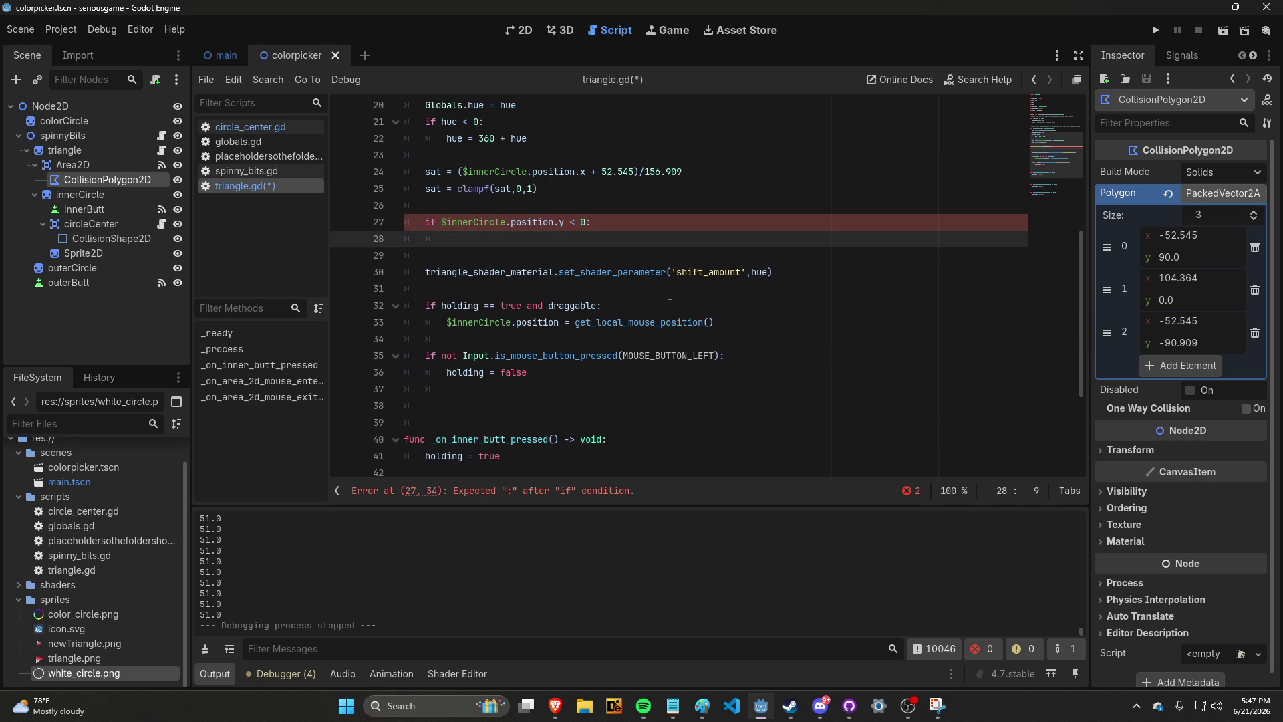
text( = ')
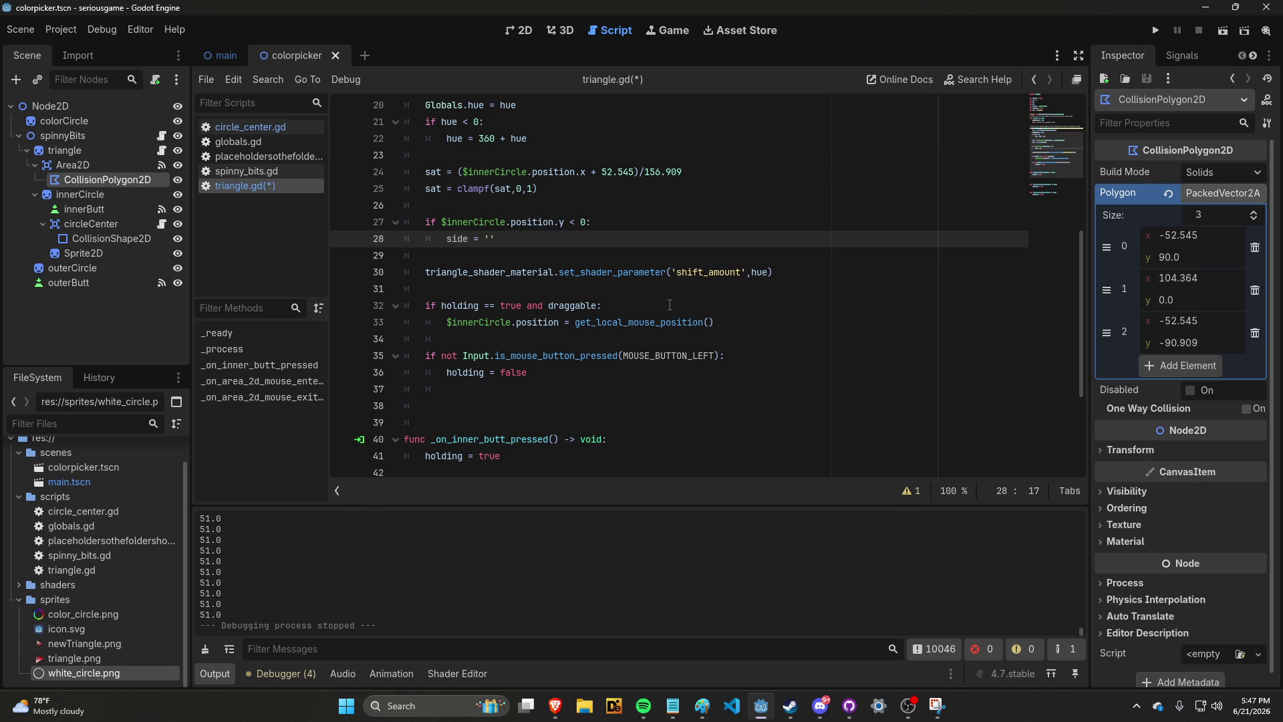
text(dark)
Add an elif branch setting side = 'light' when $innerCircle.position.y > 0
key(Return)
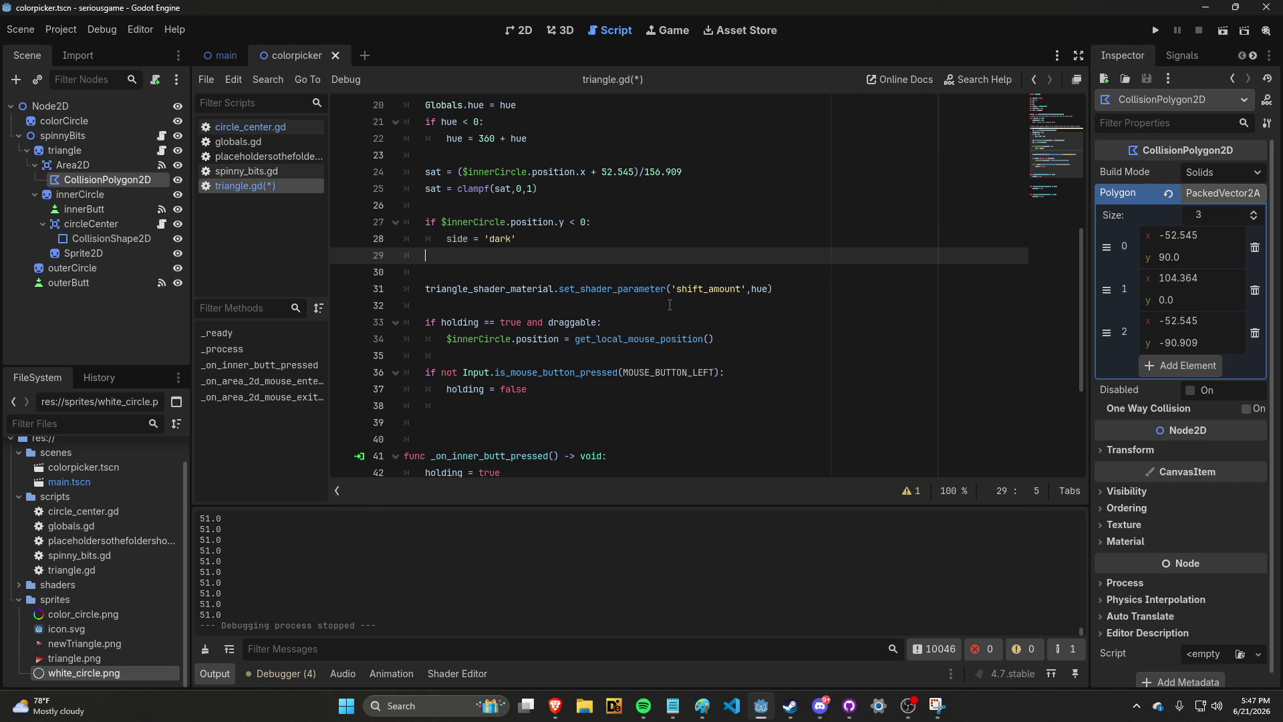
text(else)
key(BackSpace)
key(BackSpace)
text(if )
text($)
drag(449, 221, 586, 222)
key(ctrl+c)
click(486, 256)
key(ctrl+v)
double_click(582, 256)
text(>)
key(BackSpace)
text(0)
key(Return)
text(side)
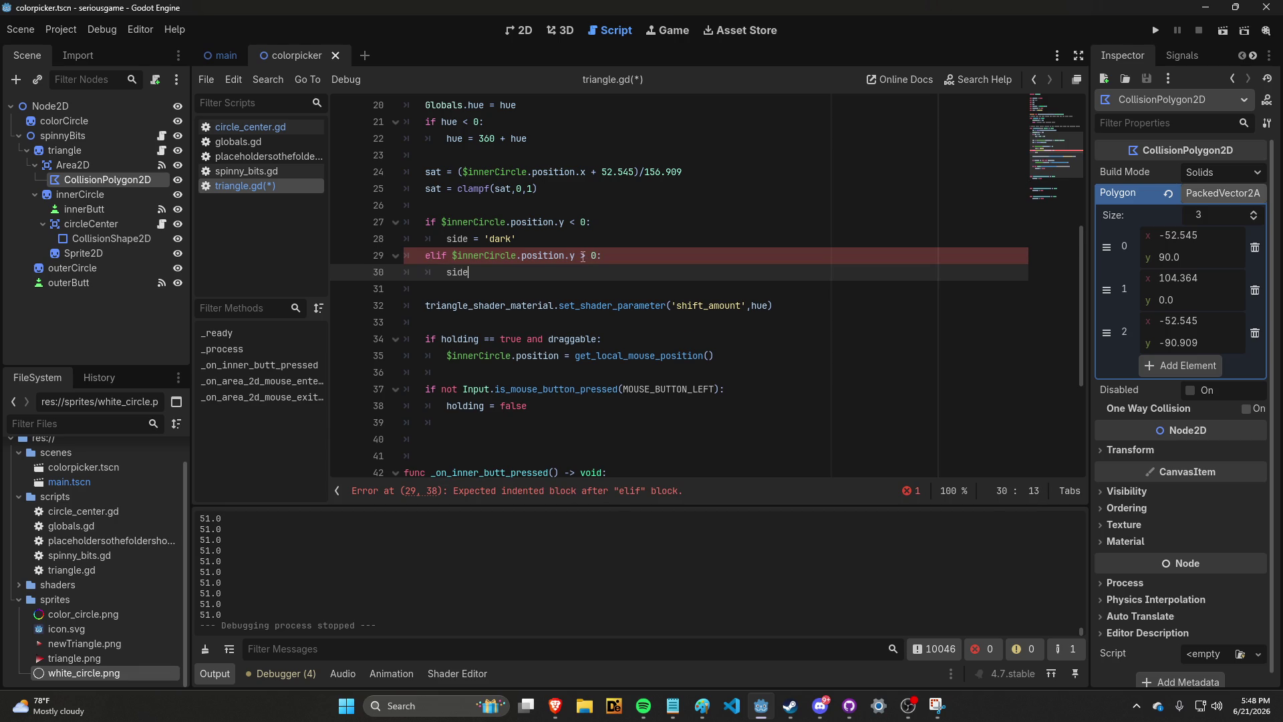
text( = 'light)
Add an else branch setting side = 'middle' and save triangle.gd
key(Return)
key(BackSpace)
text(else:)
key(Return)
text(side = )
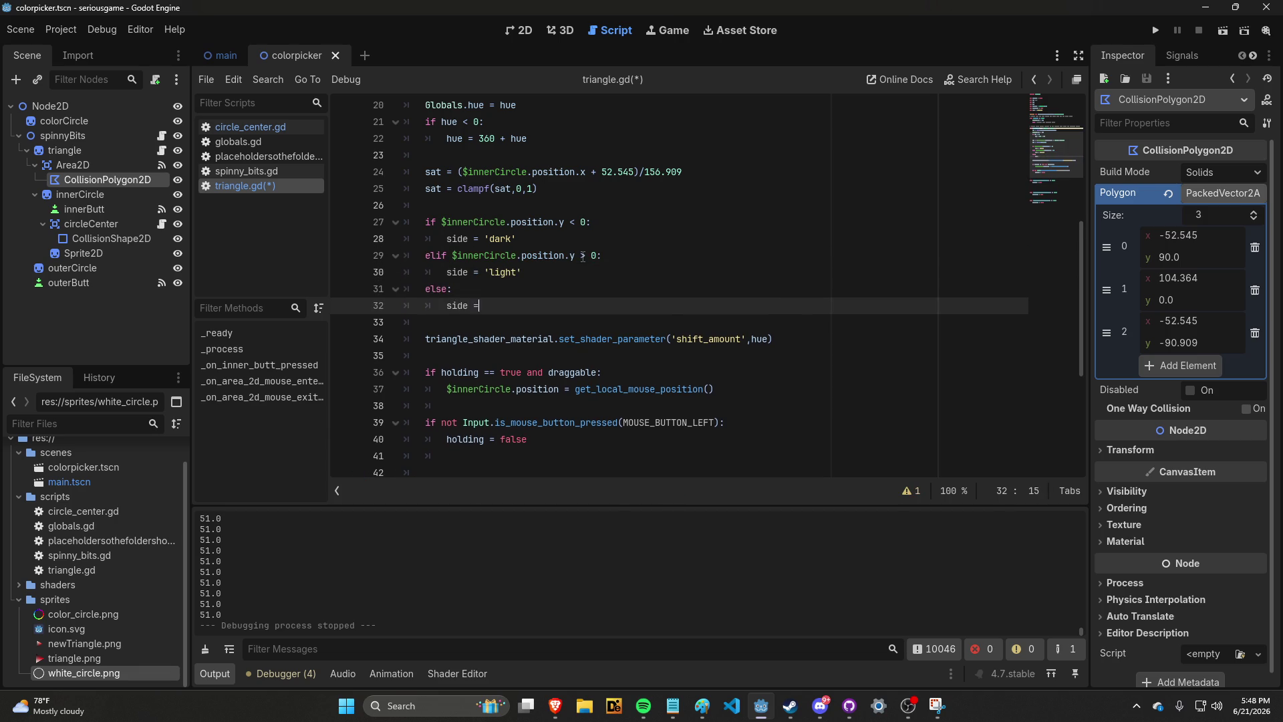
text('middle)
text(')
key(ctrl+s)
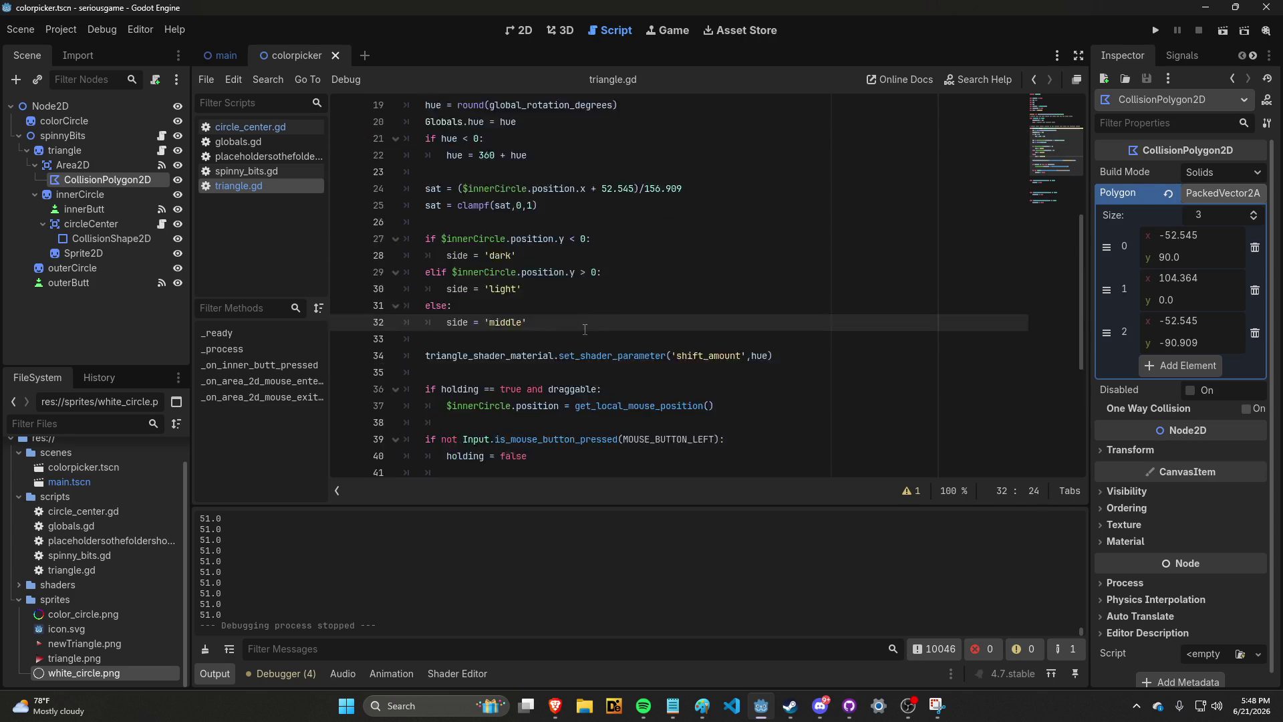
Cut the 'if not Input.is_mouse_button_pressed' lines and open a blank line above the drag-follow block
scroll(585, 330, down, 2)
scroll(585, 329, up, 3)
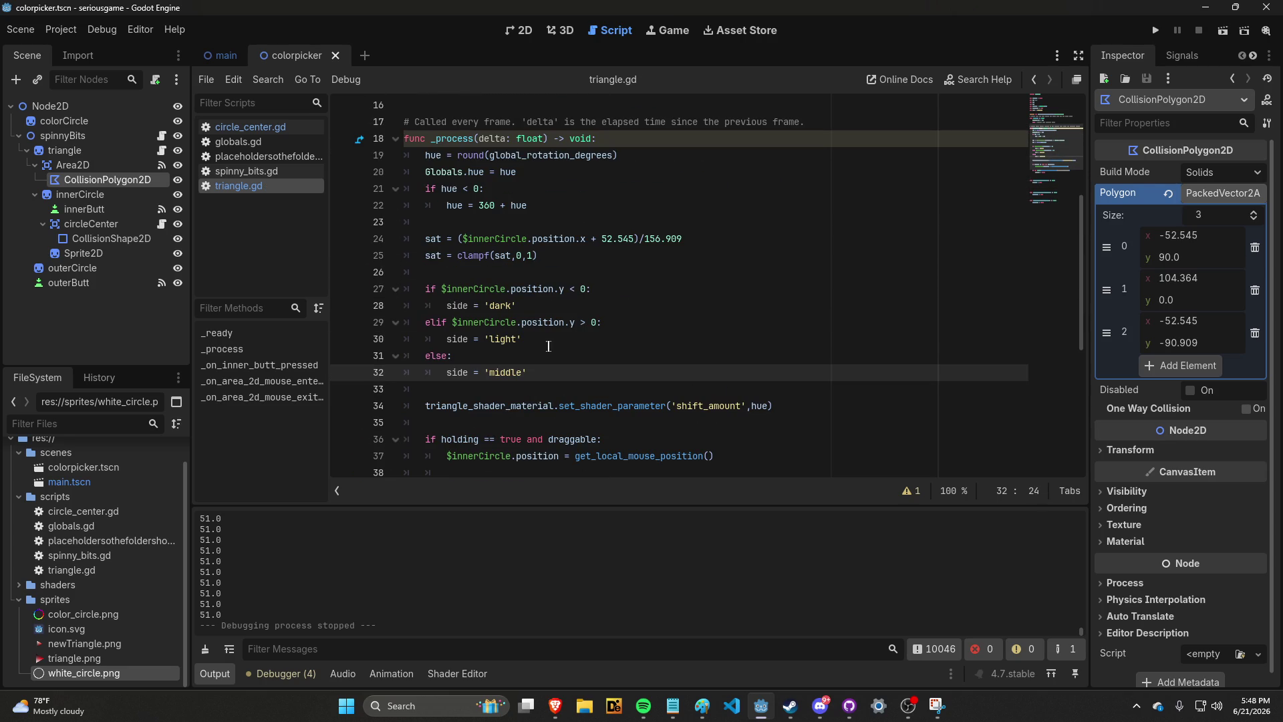
scroll(549, 345, down, 1)
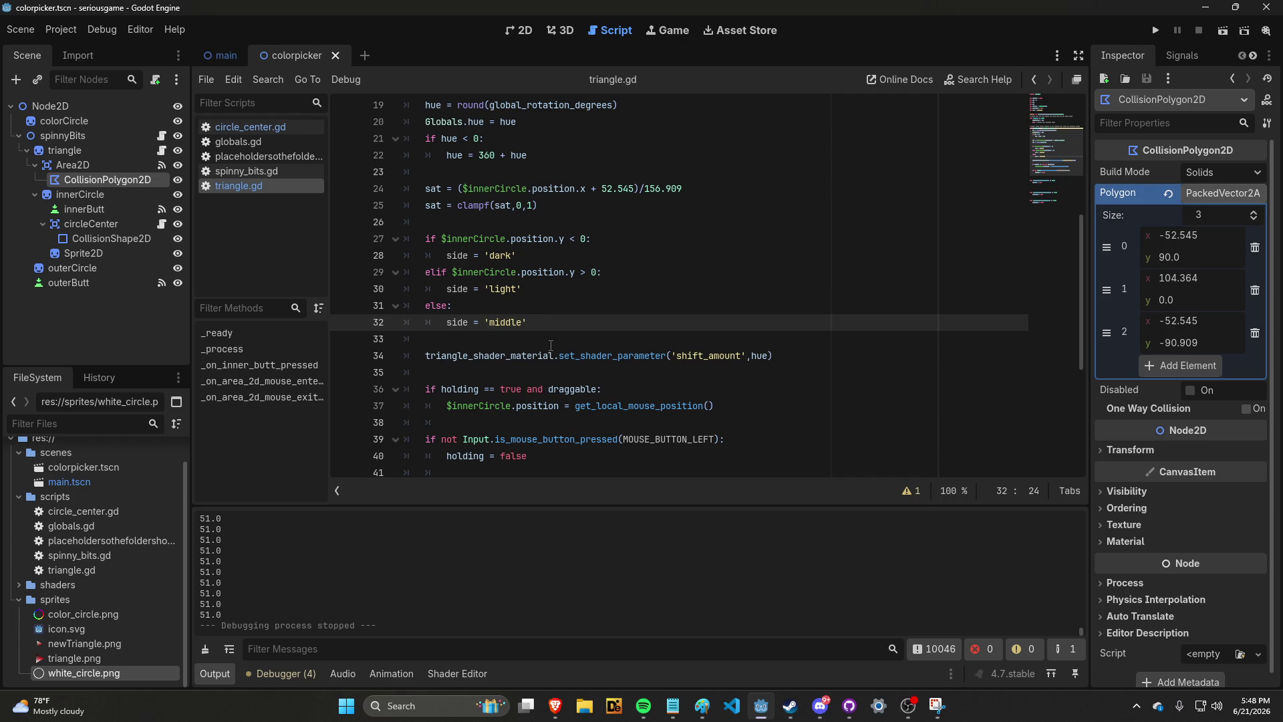
scroll(550, 345, down, 2)
mouse_move(561, 346)
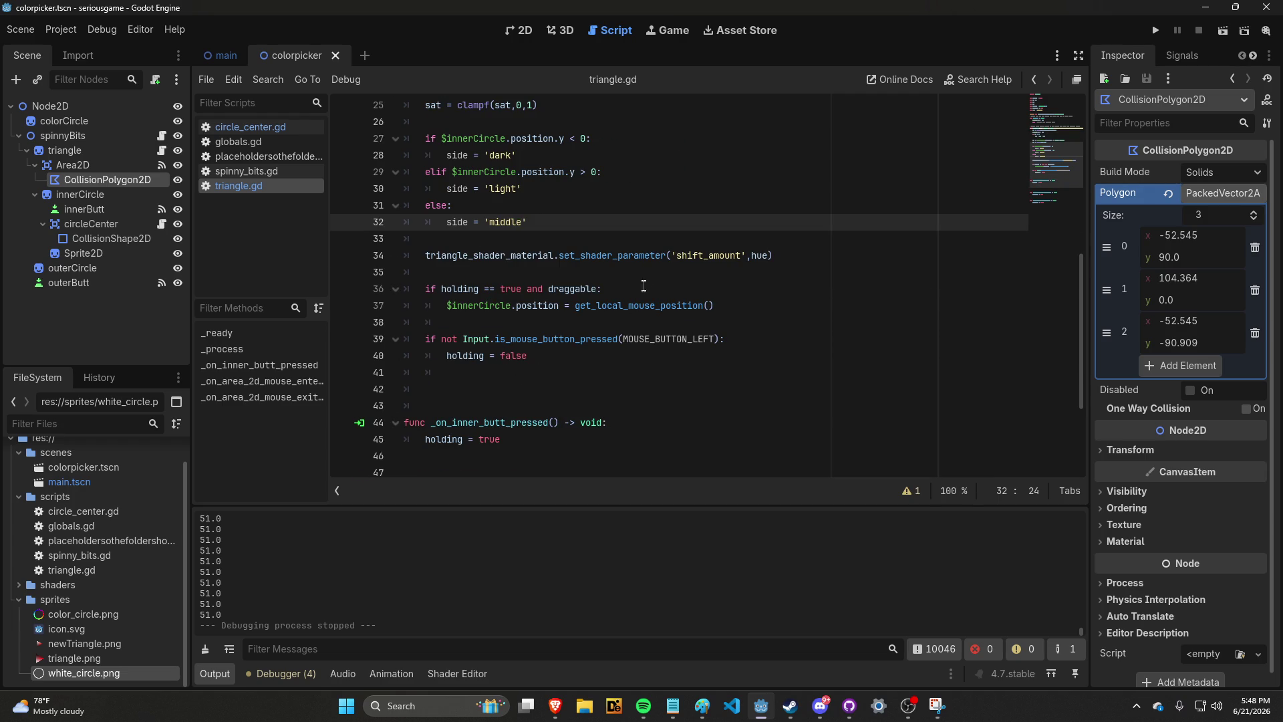
drag(720, 307, 426, 292)
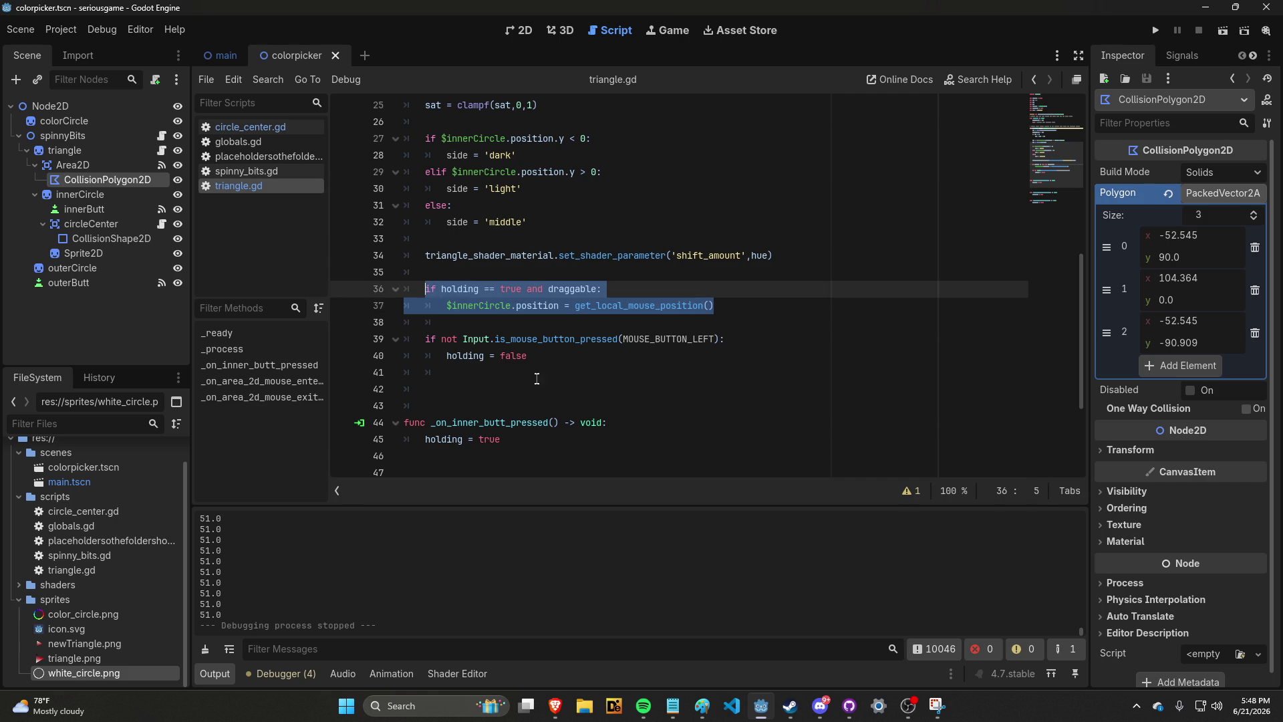
drag(527, 356, 428, 342)
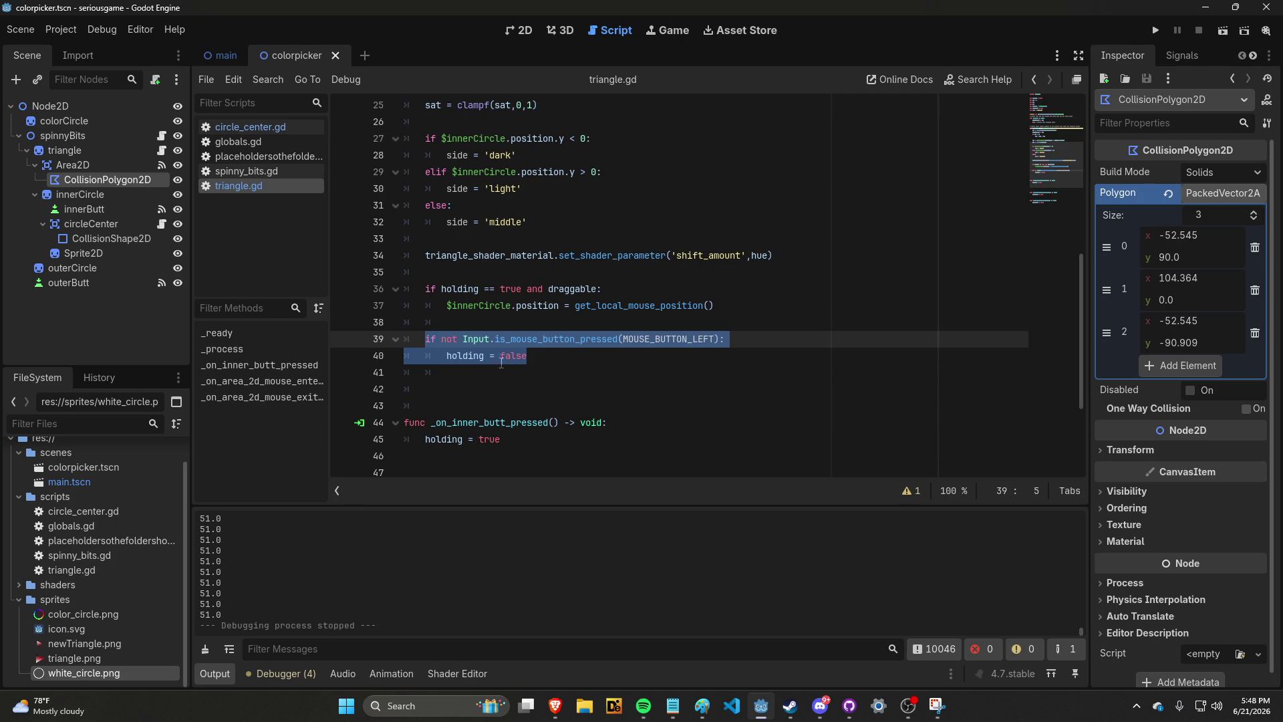
scroll(468, 355, up, 3)
scroll(495, 361, down, 1)
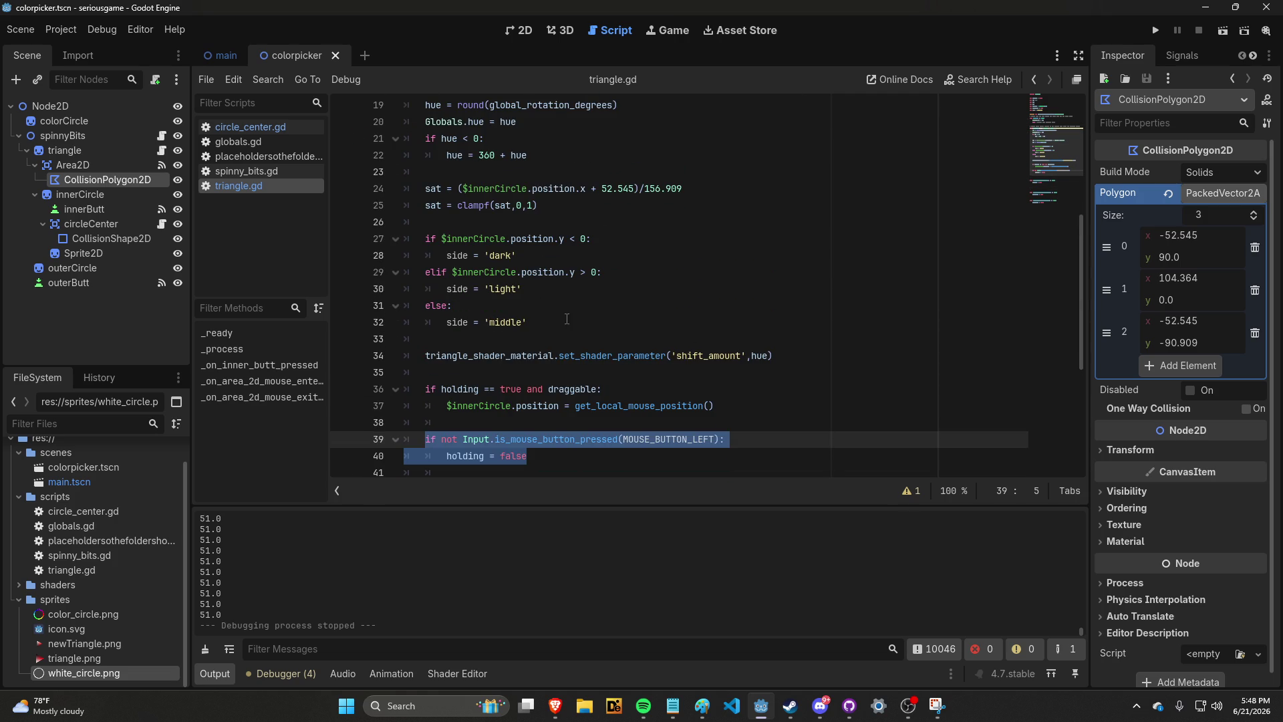
key(ctrl+x)
click(464, 372)
key(Return)
Paste the mouse-release check above 'if holding', then test-run the game by dragging the inner circle
key(ctrl+v)
scroll(477, 373, down, 1)
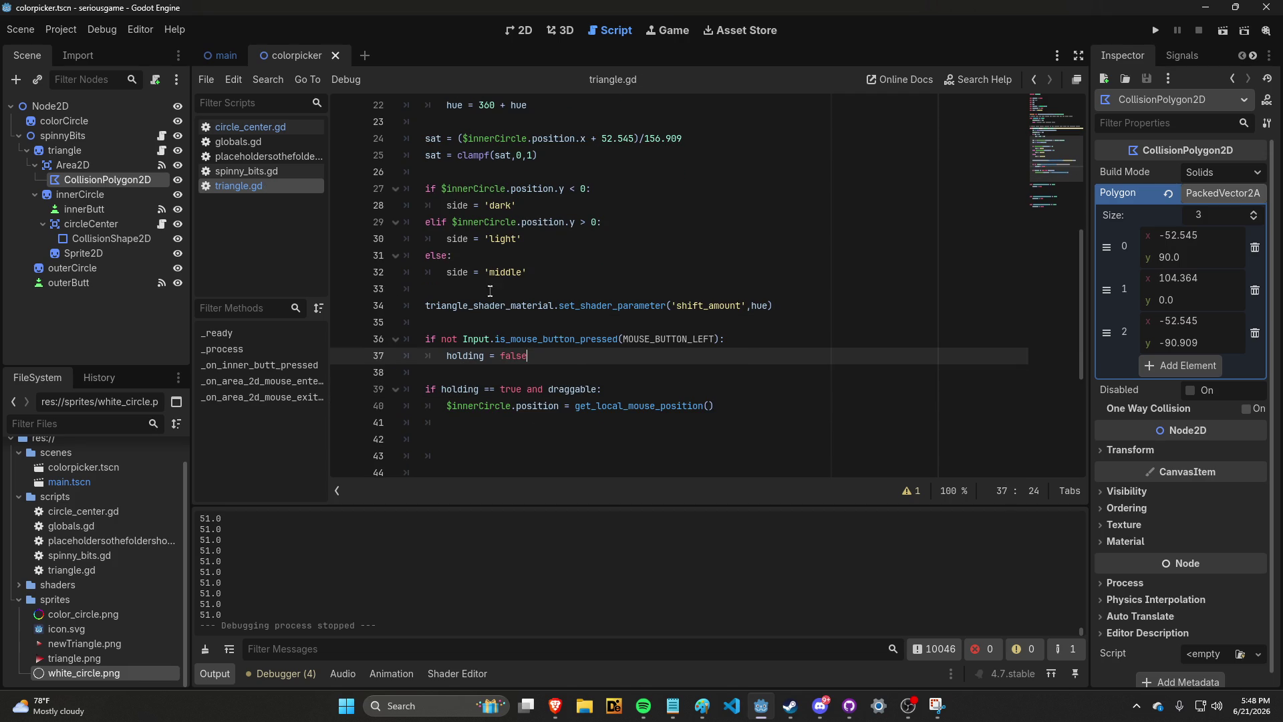
click(1152, 32)
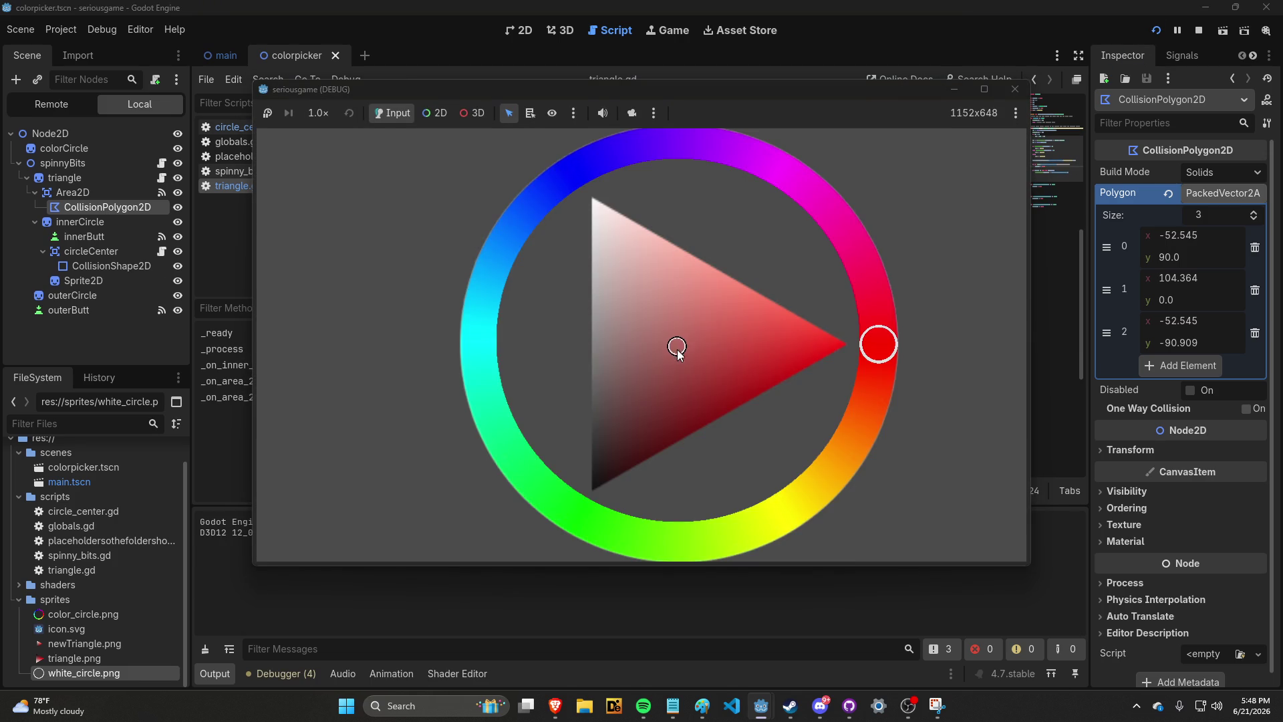
mouse_move(676, 347)
mouse_down()
mouse_move(839, 345)
mouse_move(708, 347)
mouse_move(684, 377)
mouse_move(848, 353)
mouse_move(619, 412)
mouse_move(605, 477)
mouse_move(856, 340)
mouse_move(743, 355)
mouse_move(722, 338)
mouse_up()
click(1014, 88)
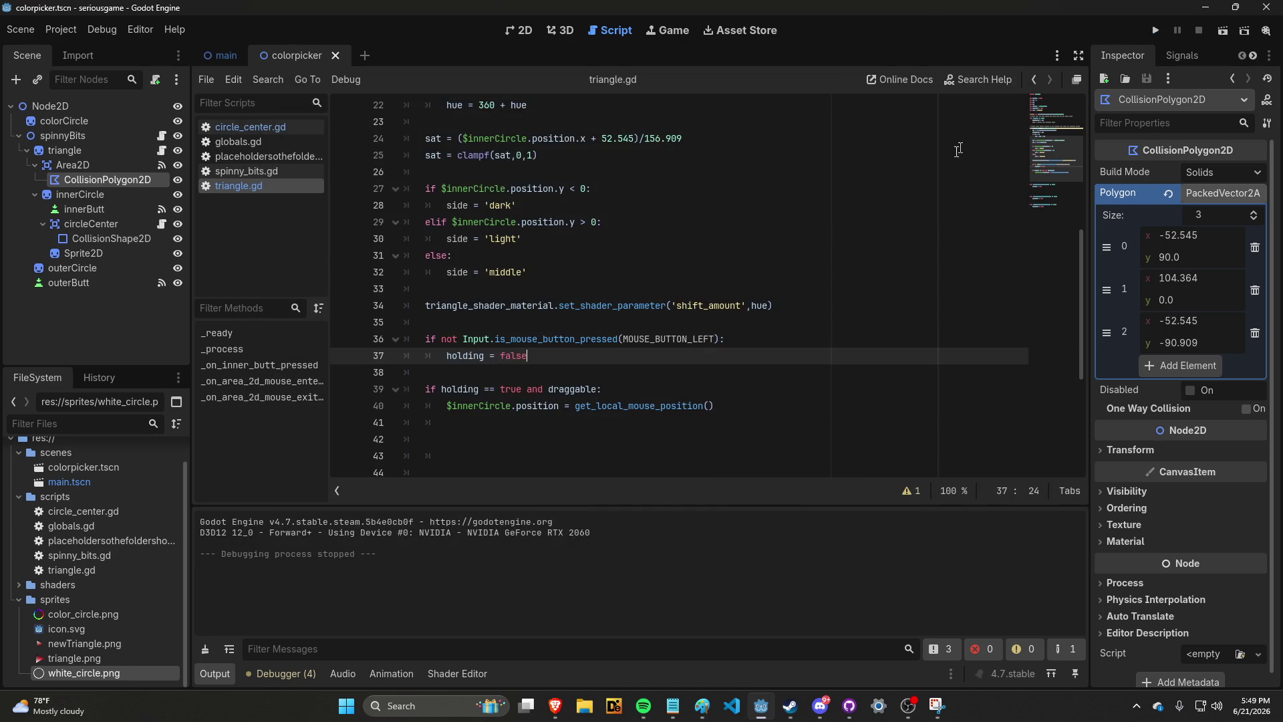
Back in triangle.gd, place the caret after the 'var side' declaration
click(808, 306)
scroll(800, 304, up, 2)
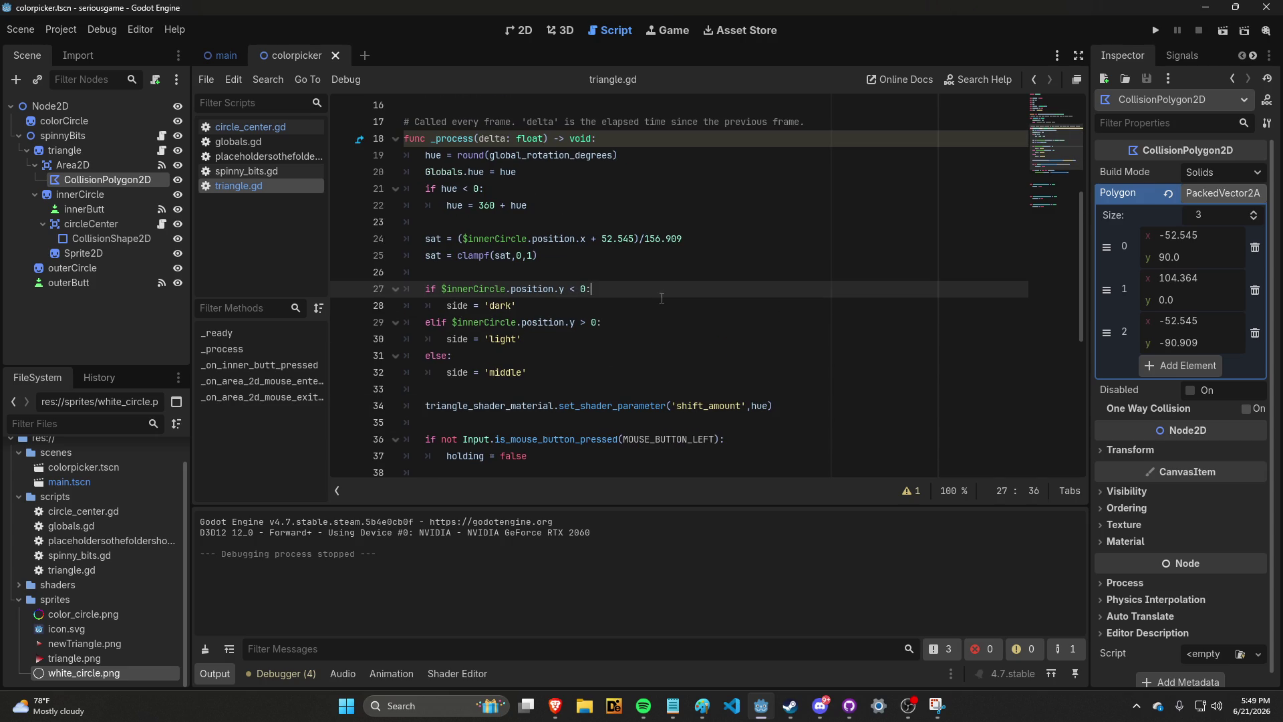
click(604, 339)
click(603, 372)
scroll(604, 375, down, 2)
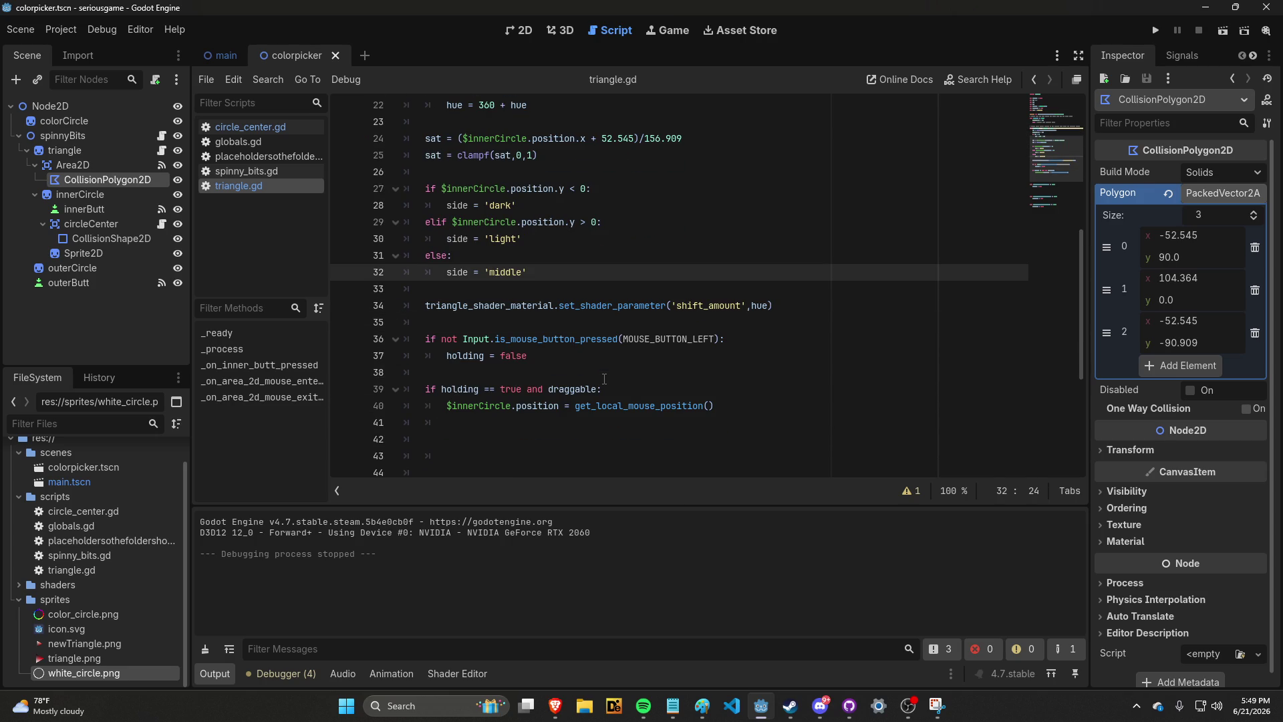
scroll(604, 379, up, 2)
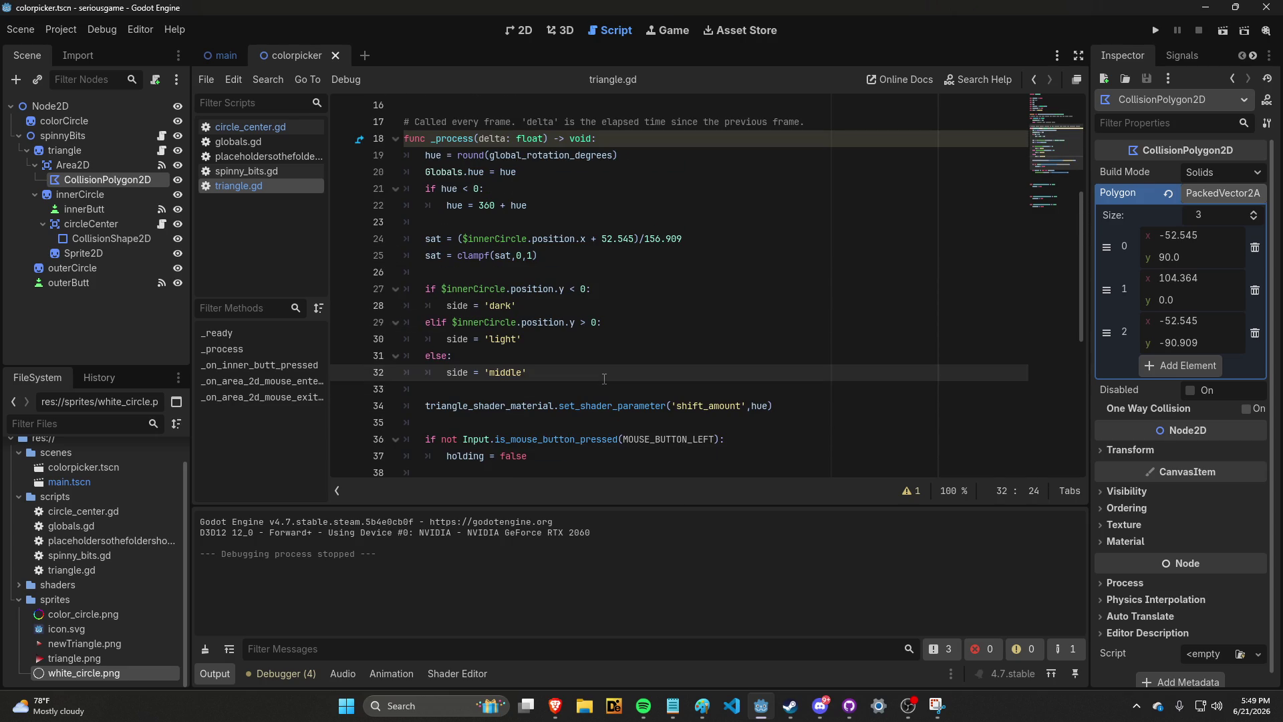
scroll(604, 379, down, 2)
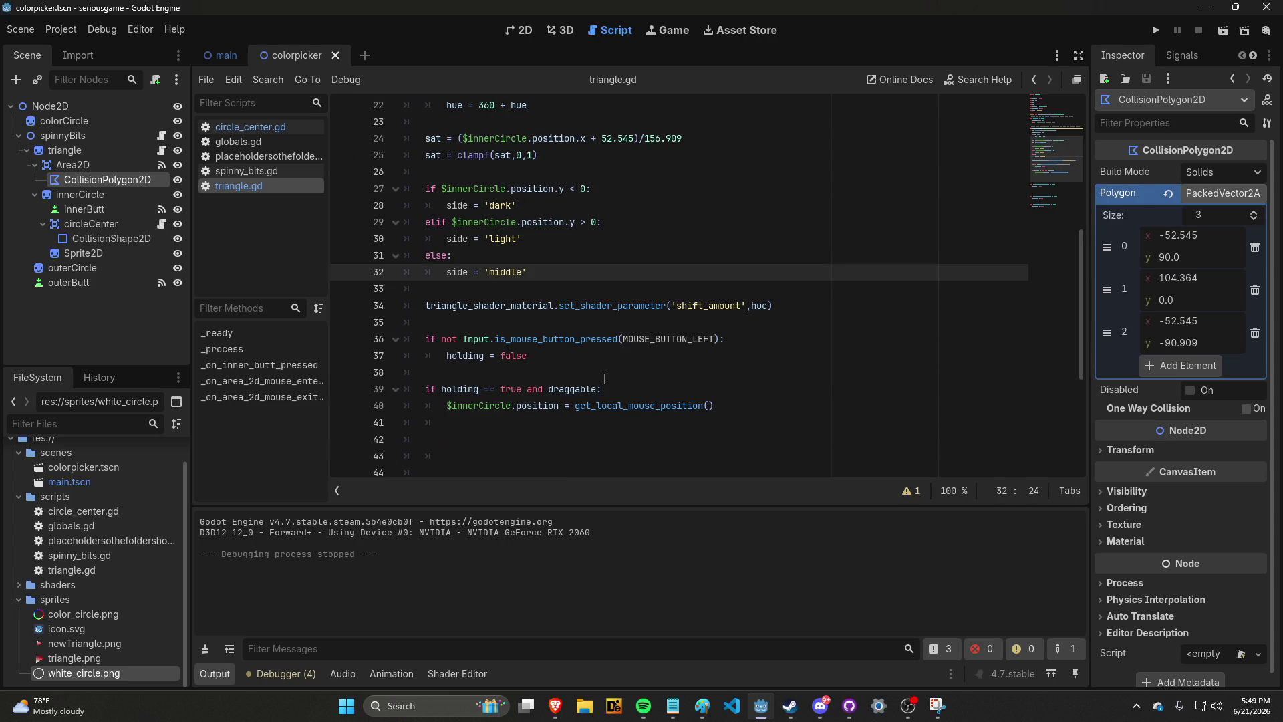
scroll(610, 379, up, 7)
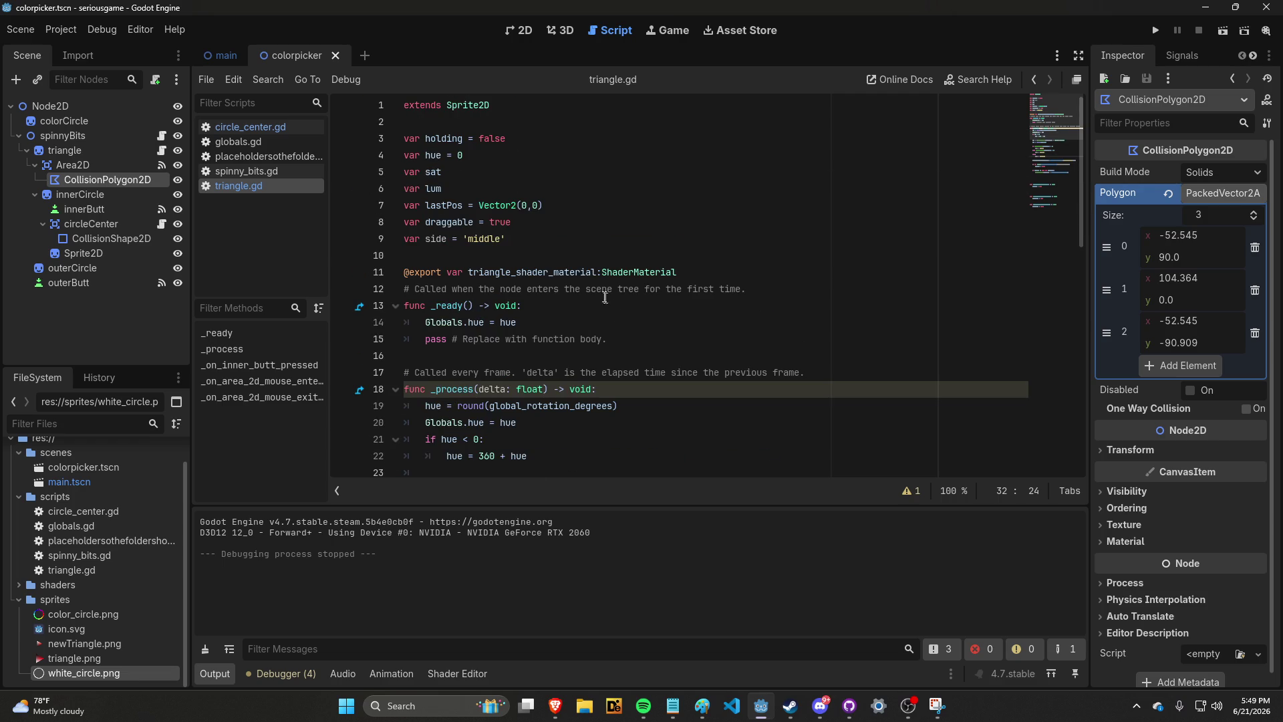
click(557, 238)
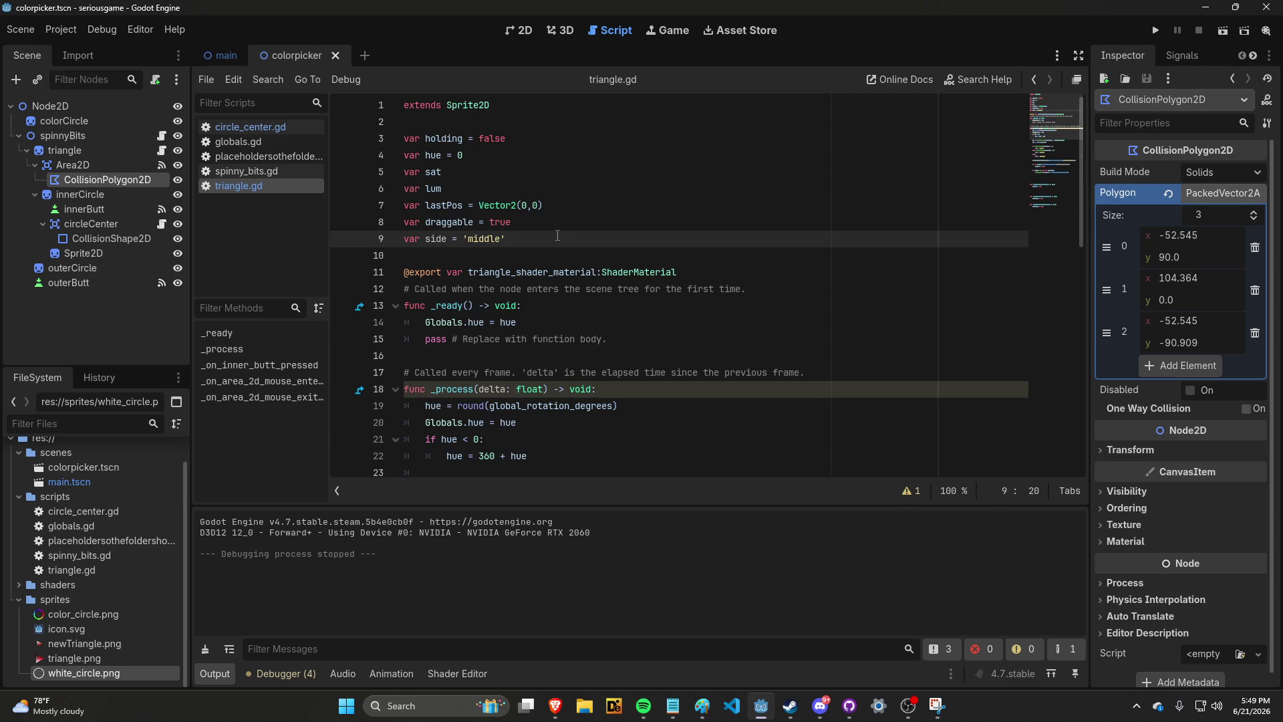
Declare 'var CornerPos' on a new line below the side variable
key(Return)
text(var CornerPos)
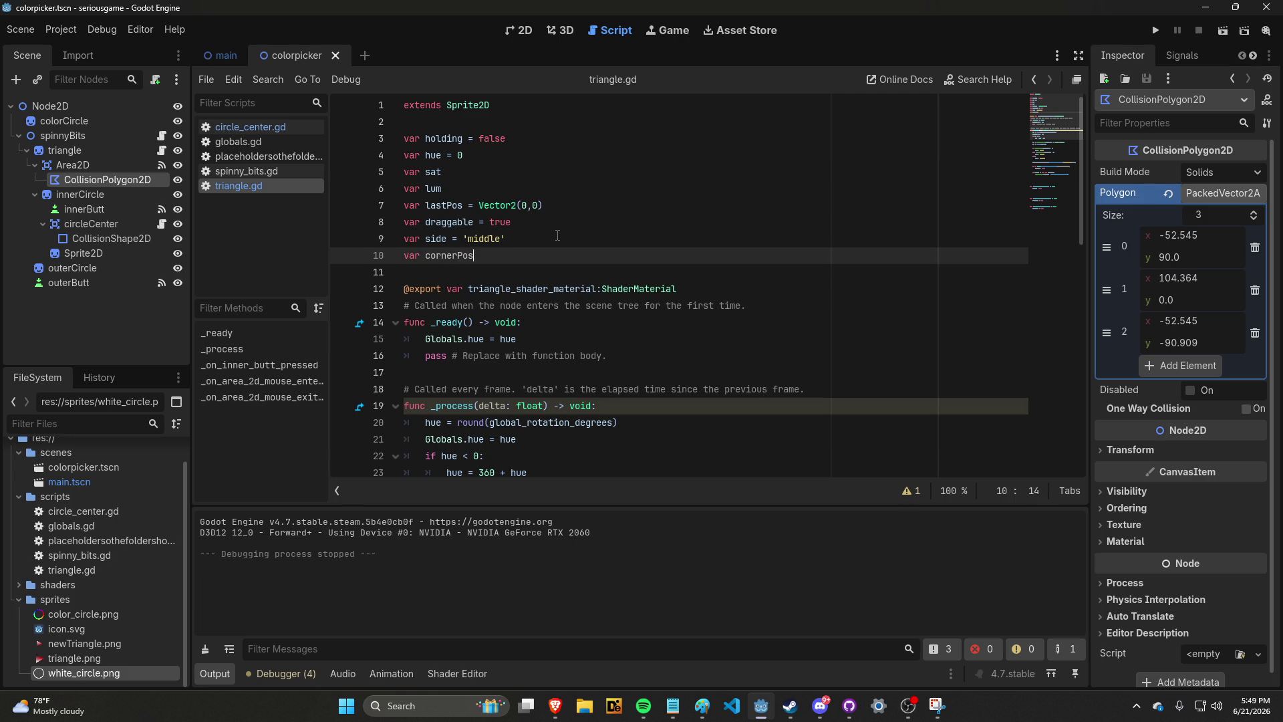
scroll(560, 248, down, 3)
scroll(564, 262, up, 2)
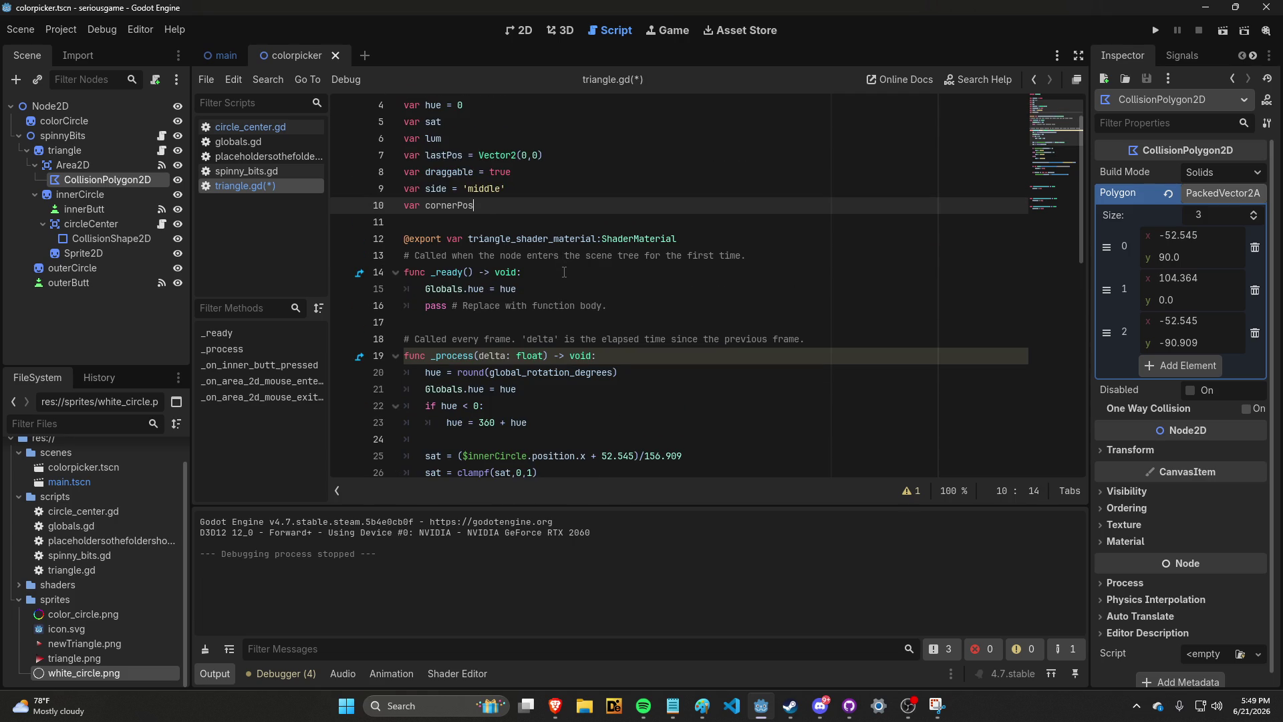
scroll(565, 274, down, 5)
scroll(575, 287, up, 3)
scroll(589, 299, down, 1)
scroll(590, 304, down, 6)
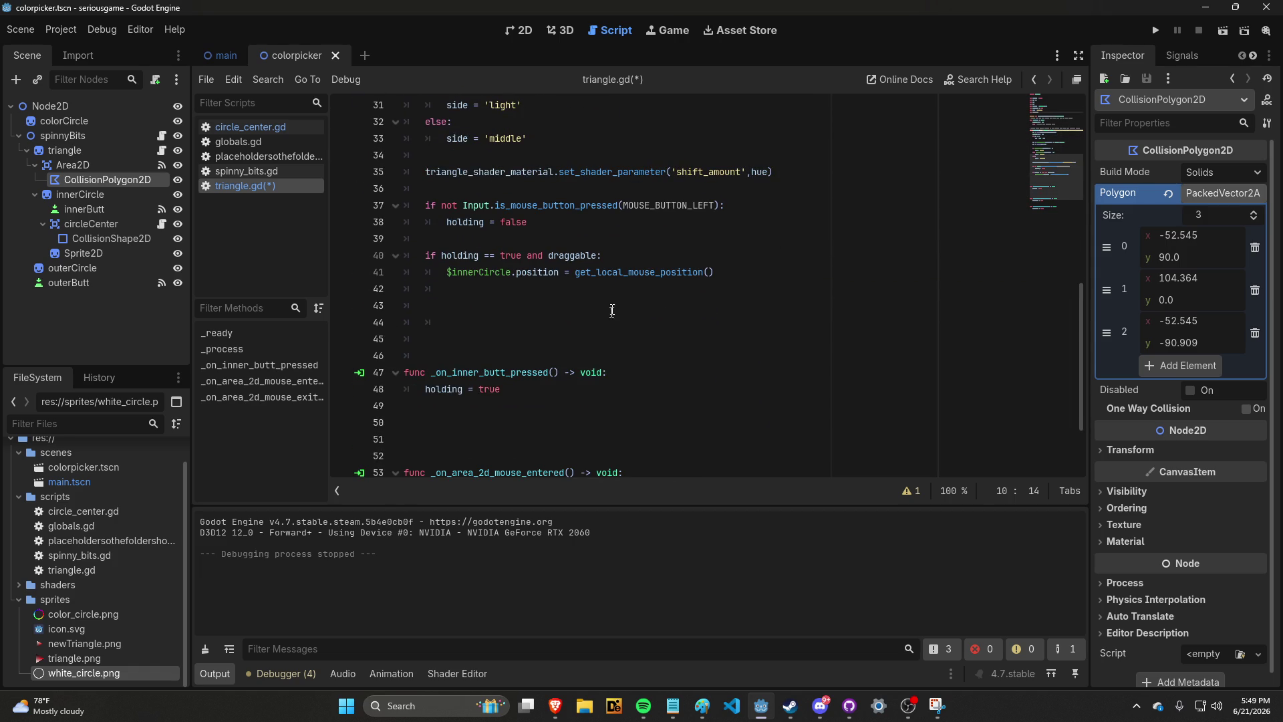
scroll(593, 312, up, 3)
Below the dark/light/middle block, start a 'match side:' statement
key(Return)
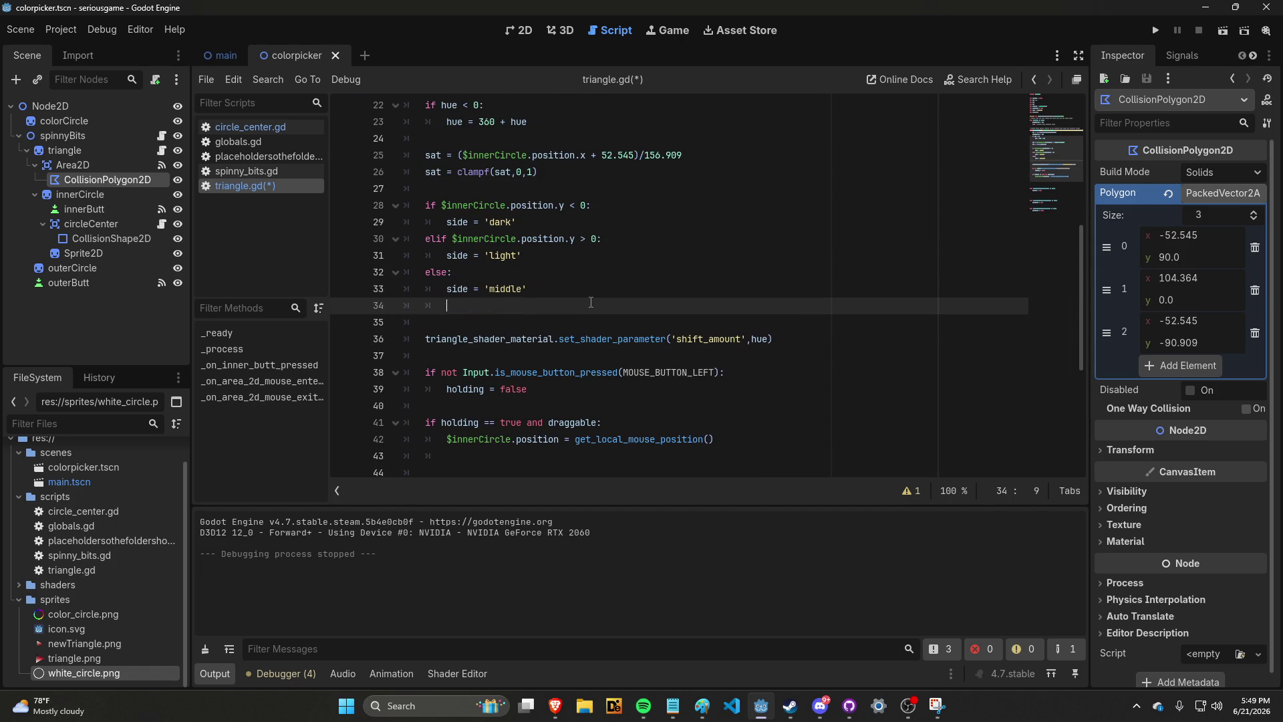
key(Return)
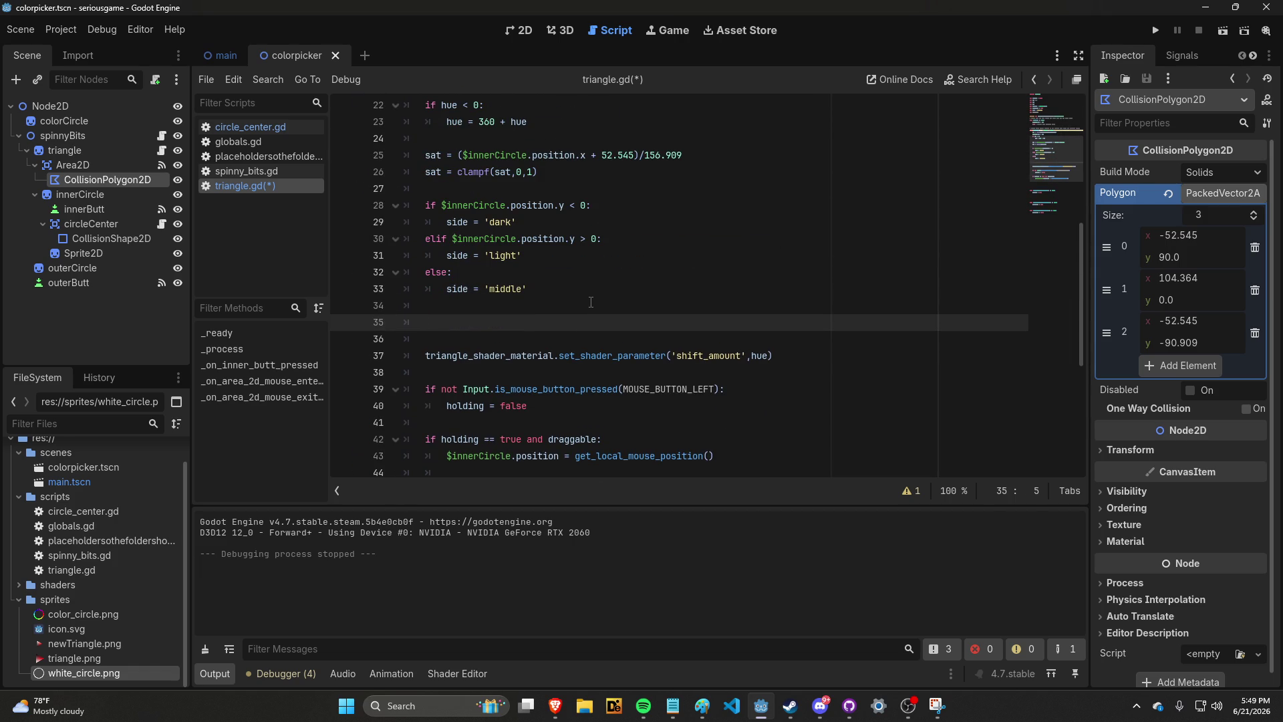
text(matc)
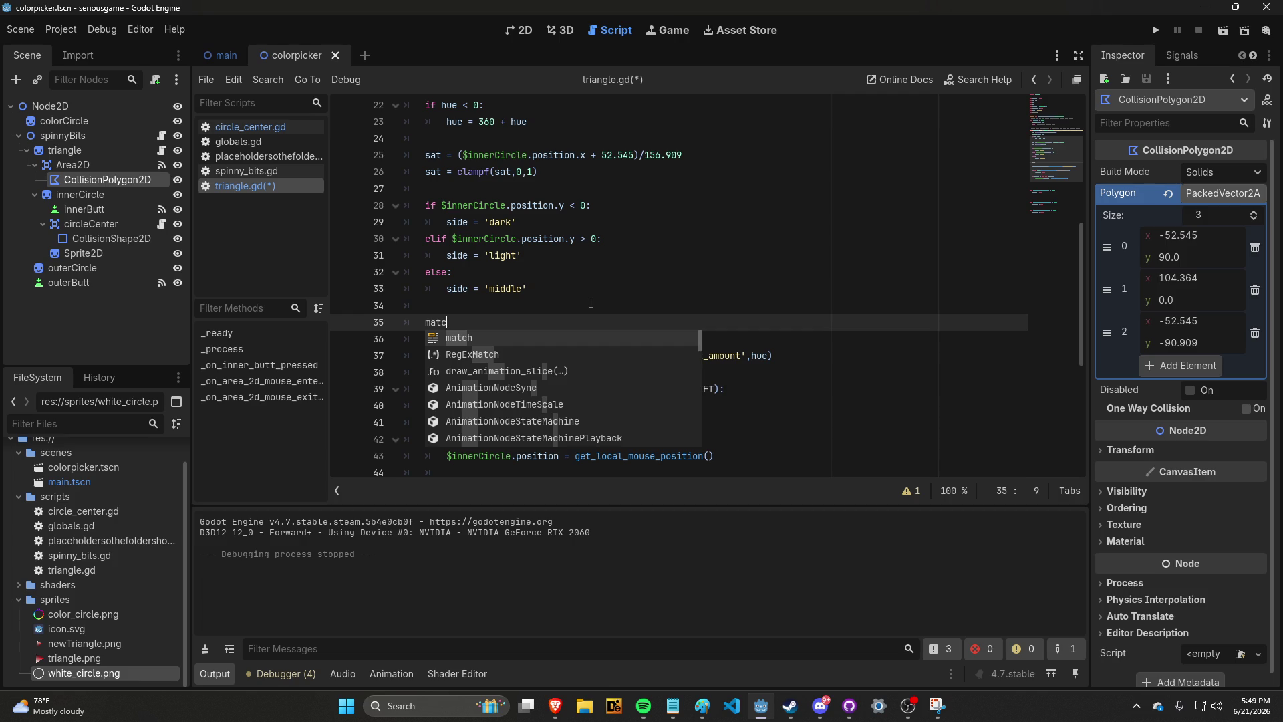
text(h side:)
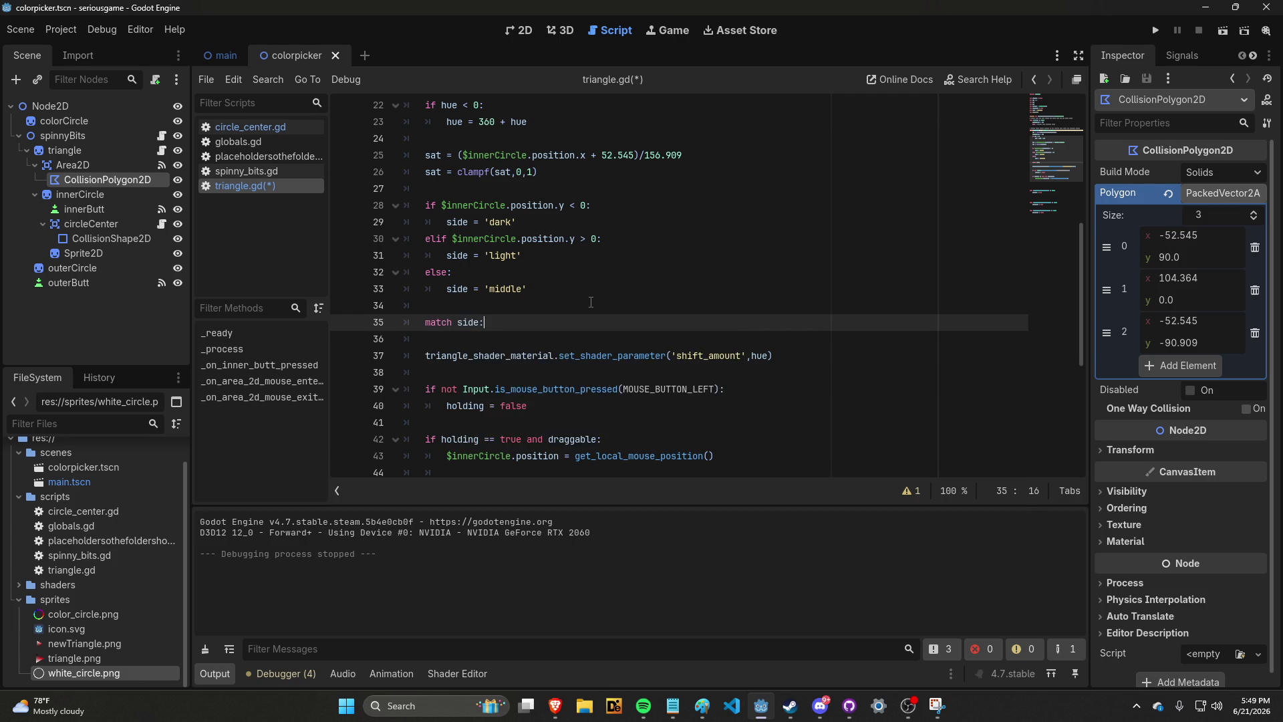
key(Return)
text(case)
key(BackSpace)
key(BackSpace)
key(BackSpace)
Search Google images for 'match godot', preview a nested match example, then return to Godot
mouse_move(555, 705)
click(624, 637)
key(ctrl+t)
text(match godot)
key(Return)
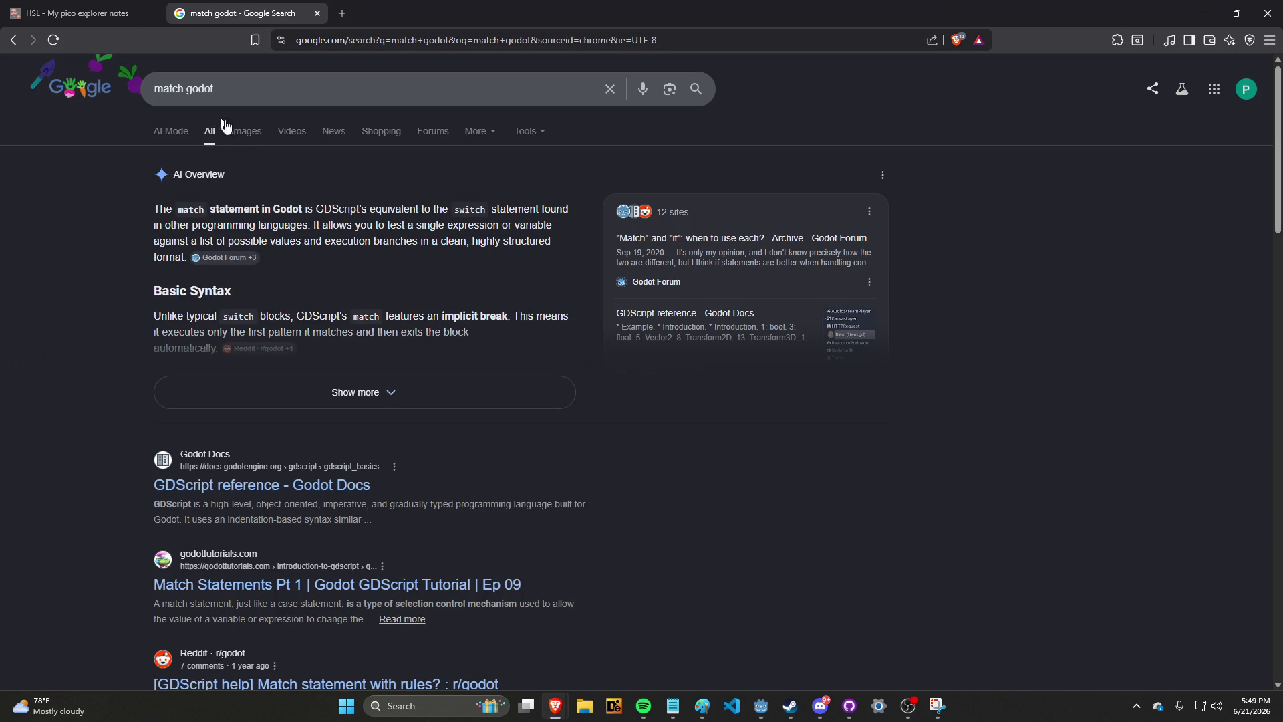
click(246, 131)
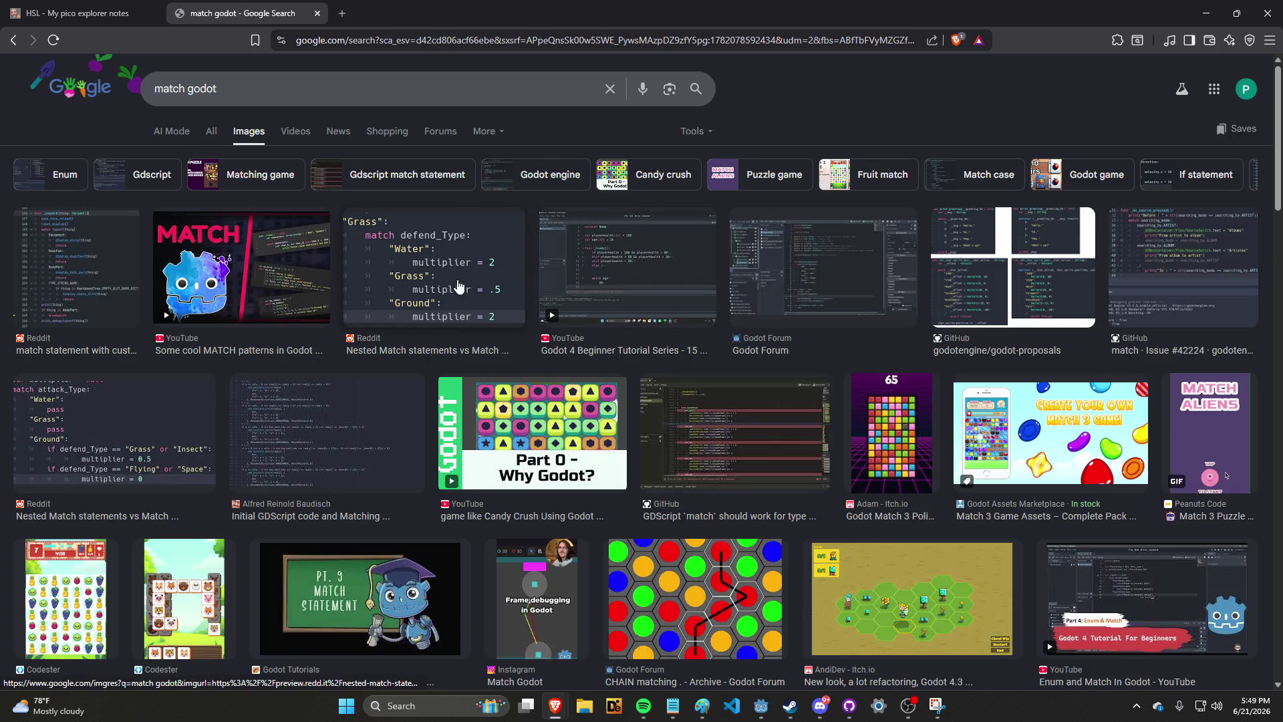
click(458, 286)
key(alt+Tab)
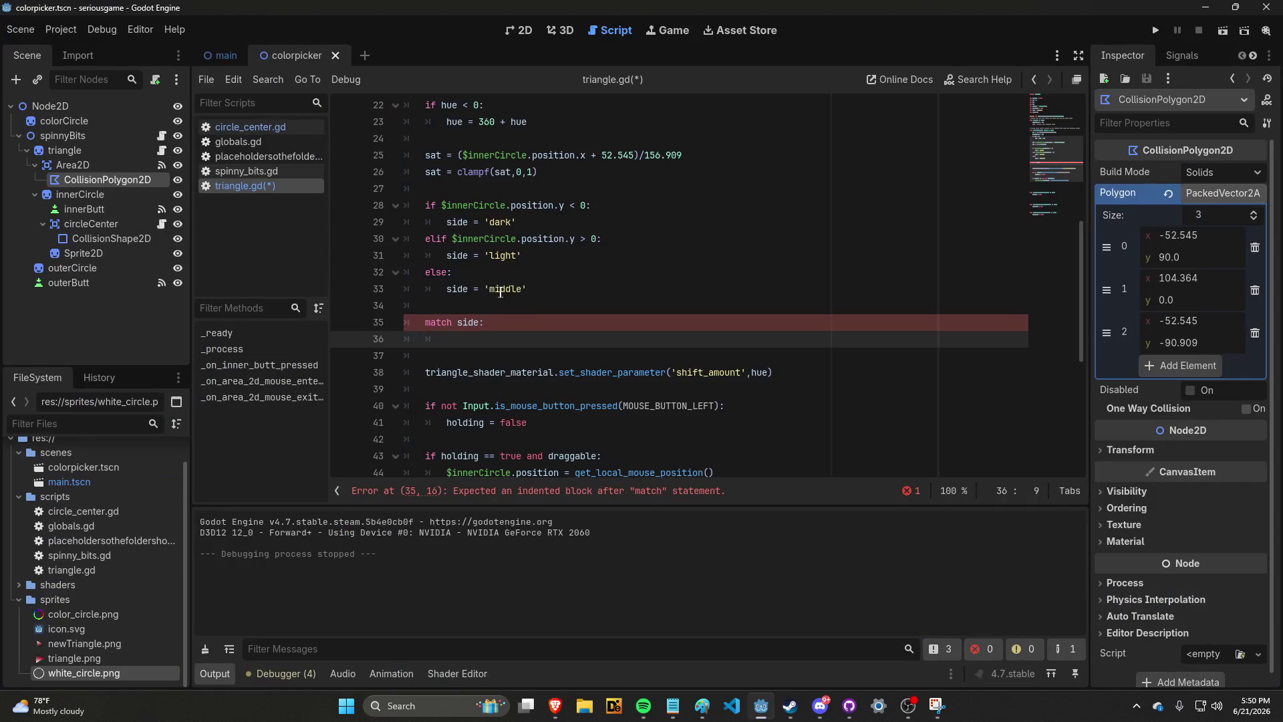
Add 'light': and 'dark': cases under match side, each containing pass
text('light')
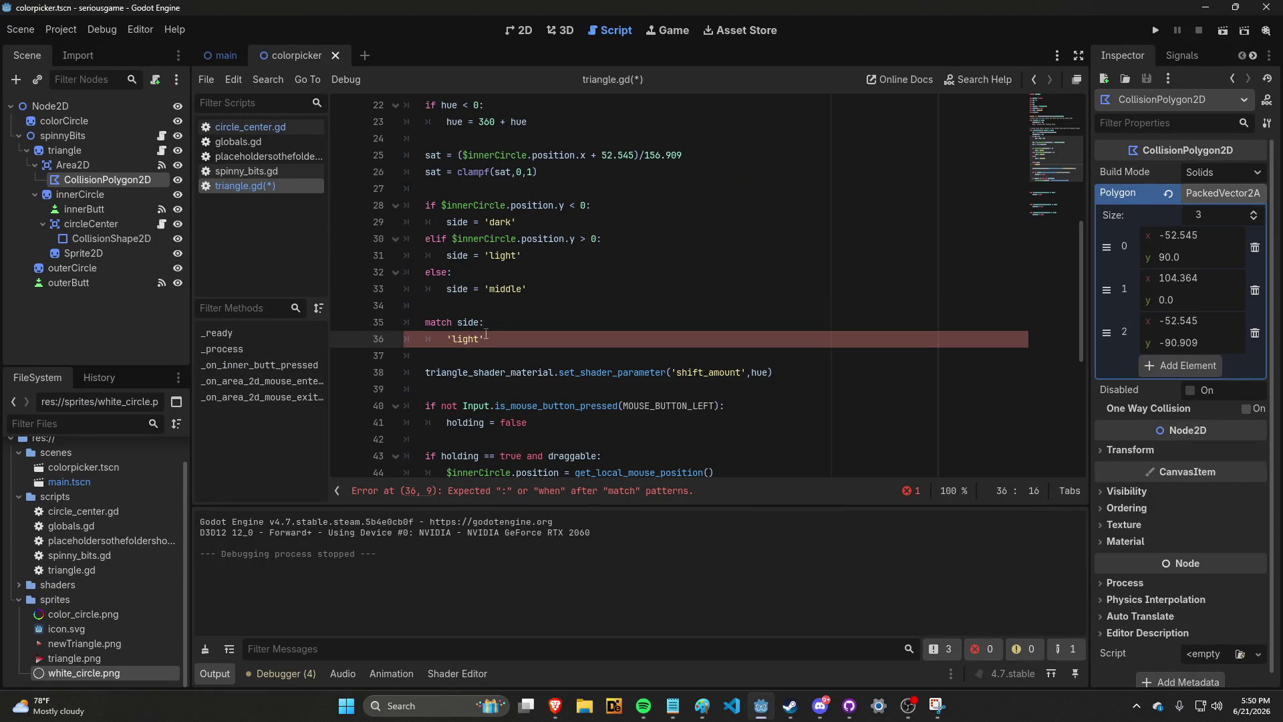
text(:)
key(Return)
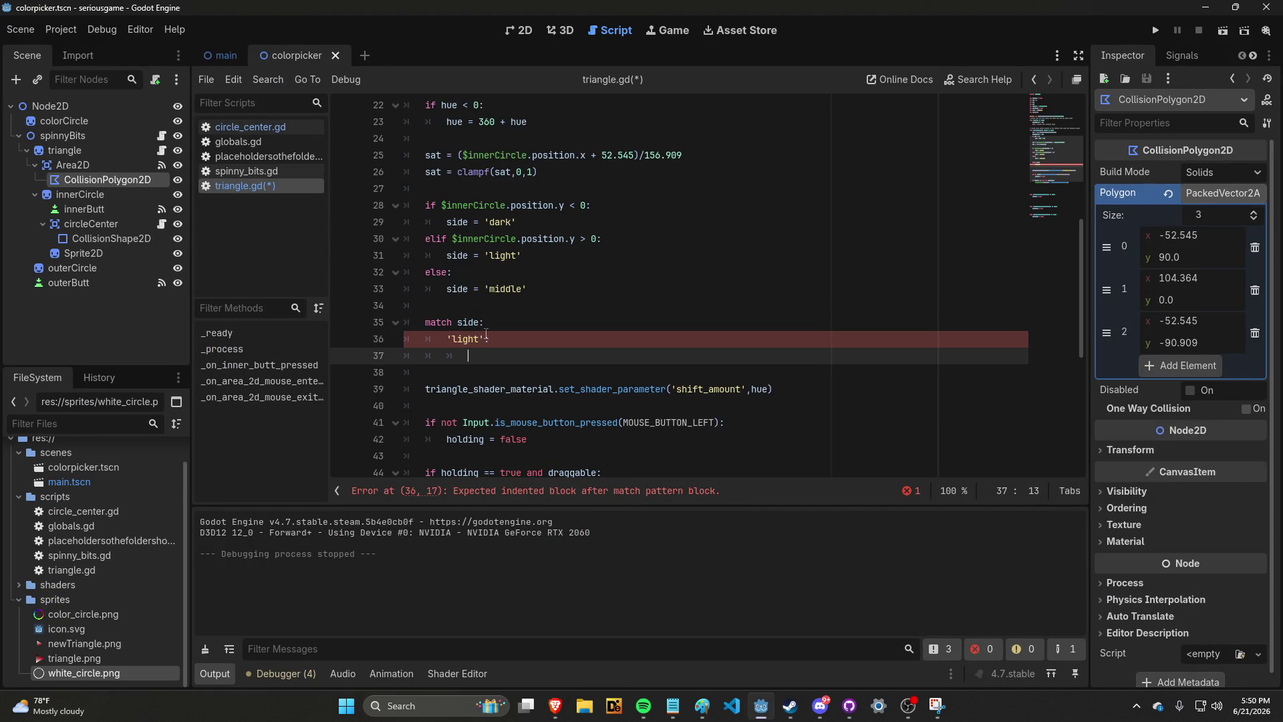
text(pass)
key(Return)
key(BackSpace)
text(')
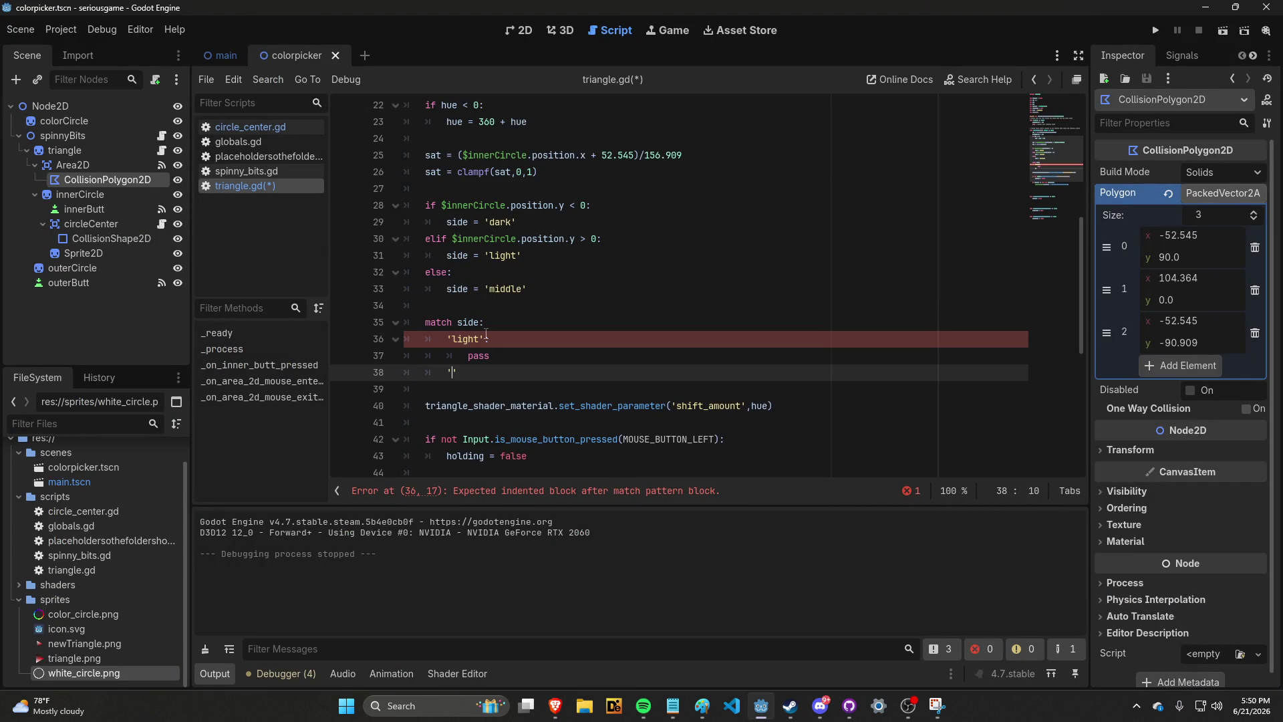
text(dark':)
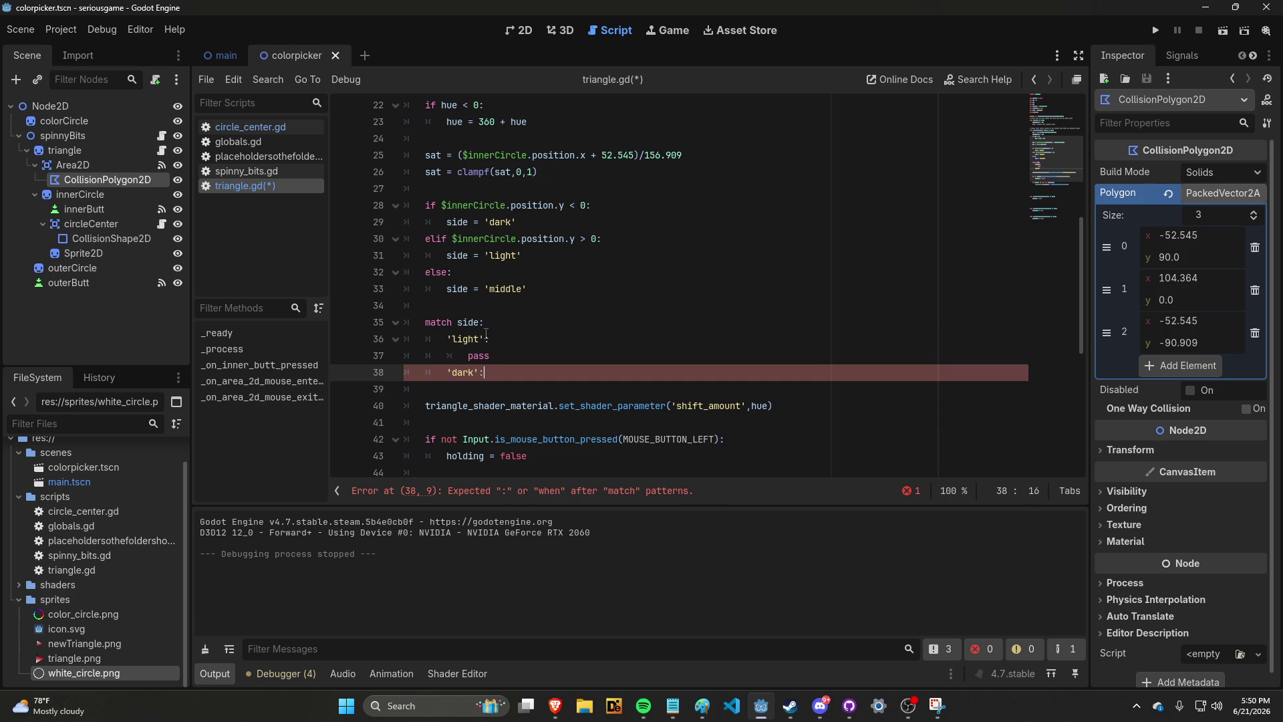
key(Return)
text(pass)
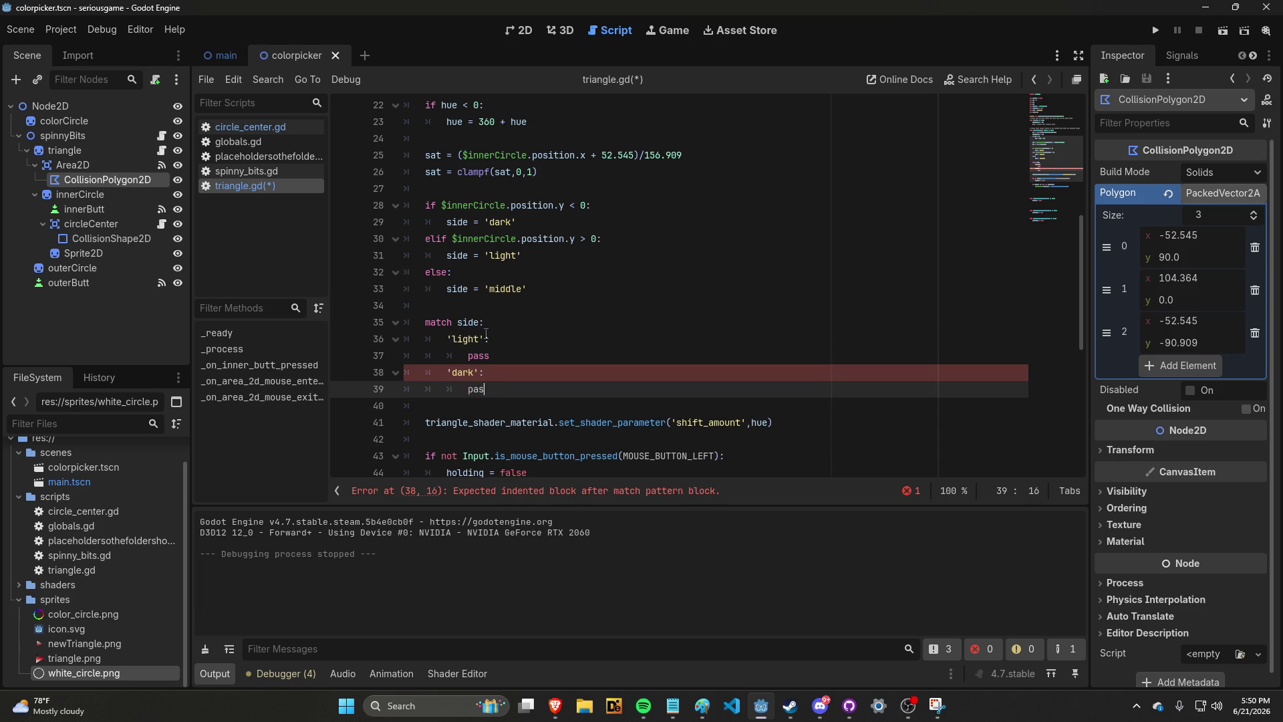
key(Return)
key(BackSpace)
Add a 'middle': case containing pass
text(')
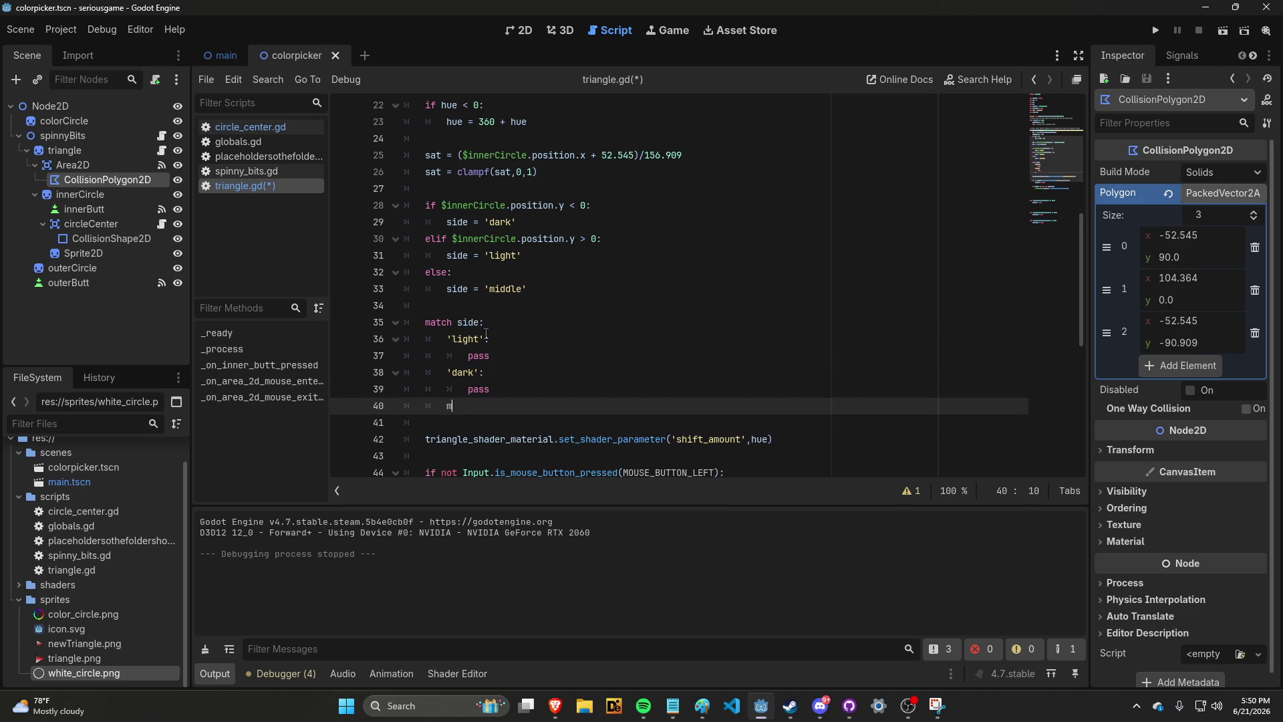
text(middle')
key(Return)
key(BackSpace)
key(BackSpace)
key(BackSpace)
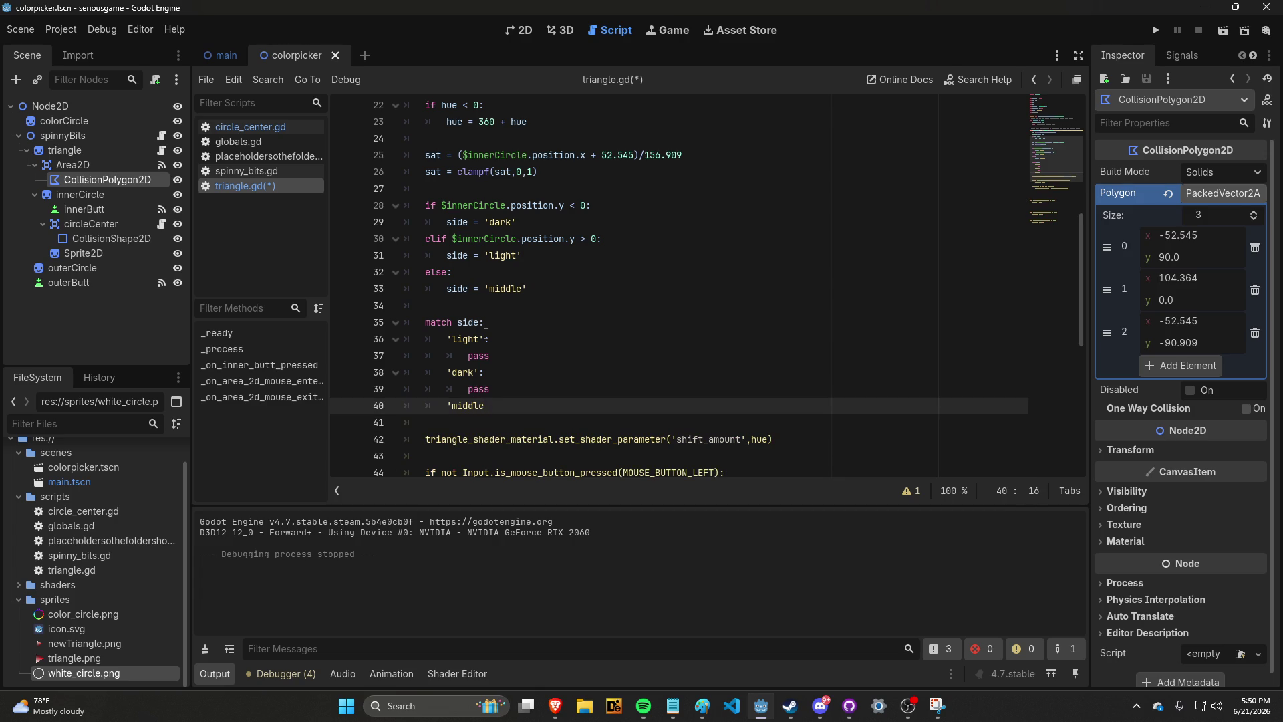
text(':)
key(Return)
text(pass)
scroll(486, 333, down, 1)
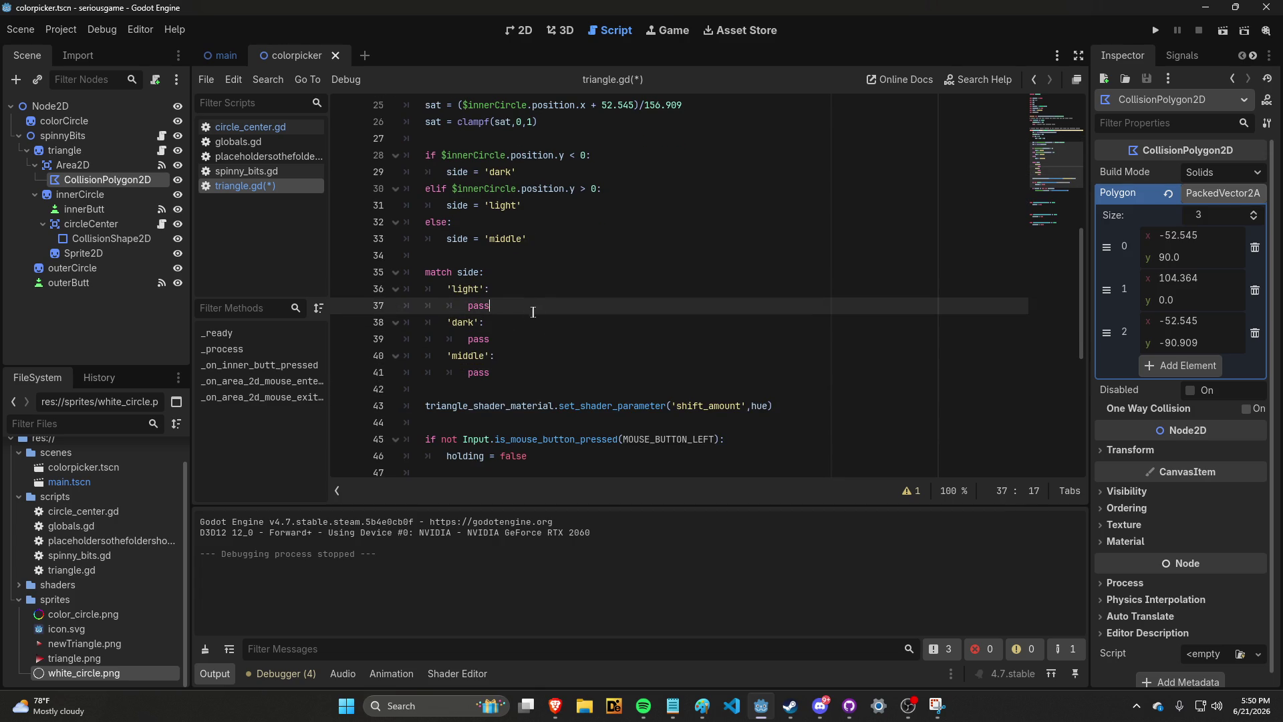
click(468, 339)
Replace the 'light' and 'dark' passes with cornerPos = Vector2, giving dark (-52.545, 90.0)
text(corne)
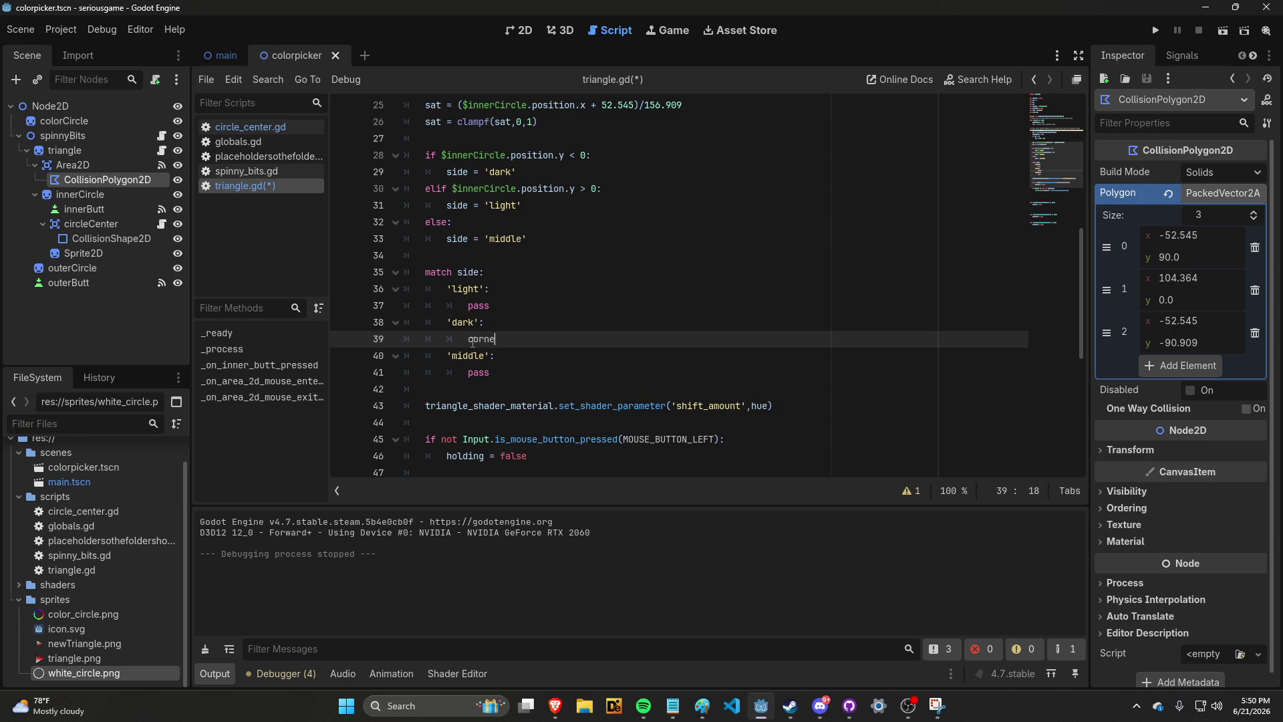
text(rPos = Vector2)
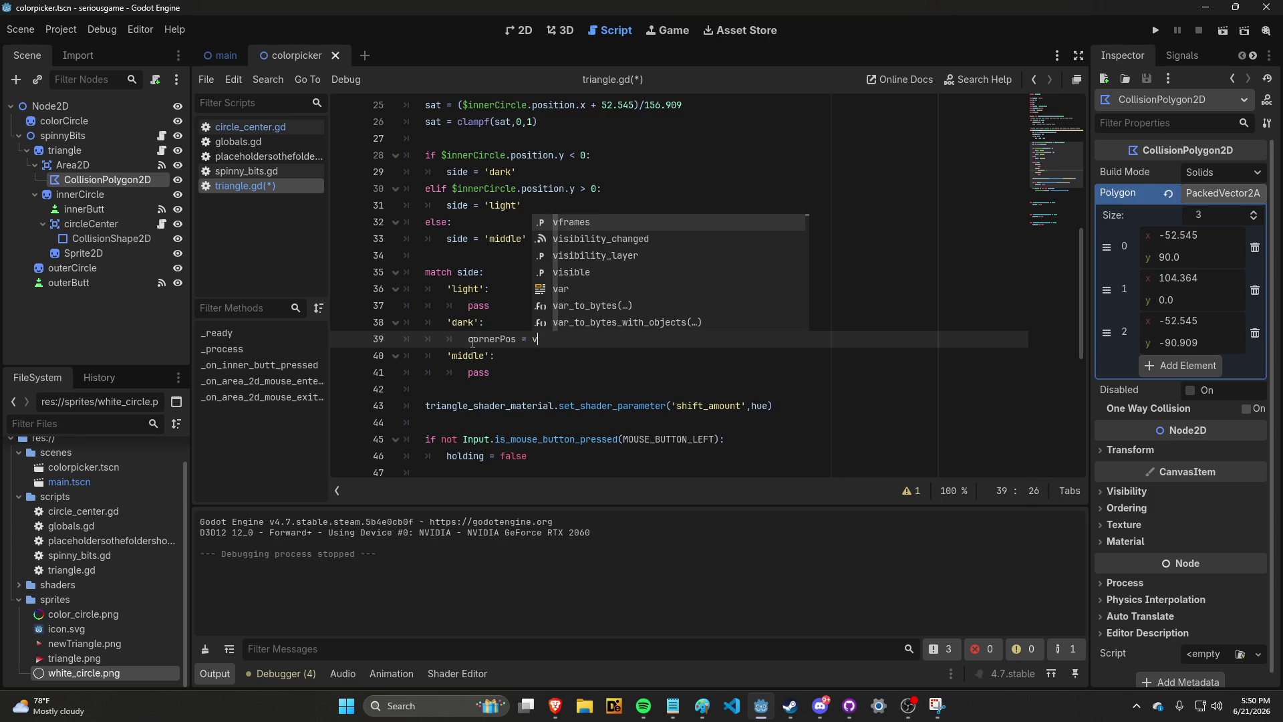
key(Escape)
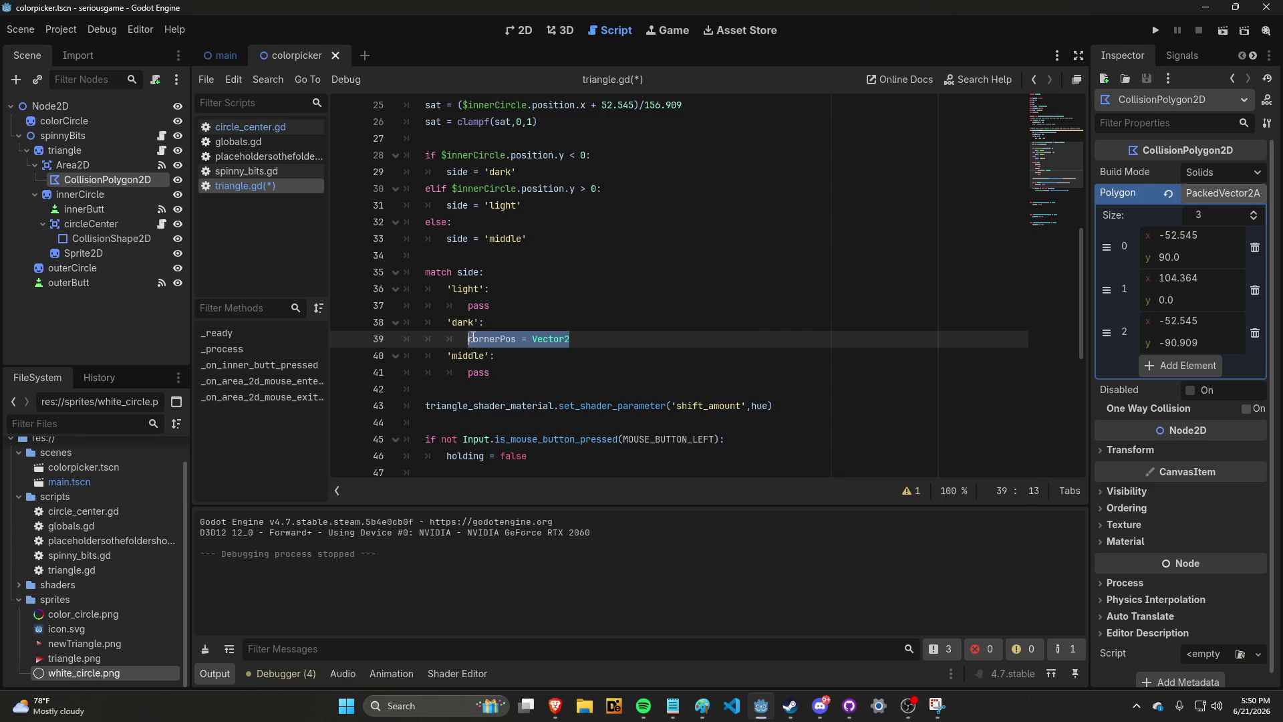
double_click(471, 306)
text(cornerPos = Vector2)
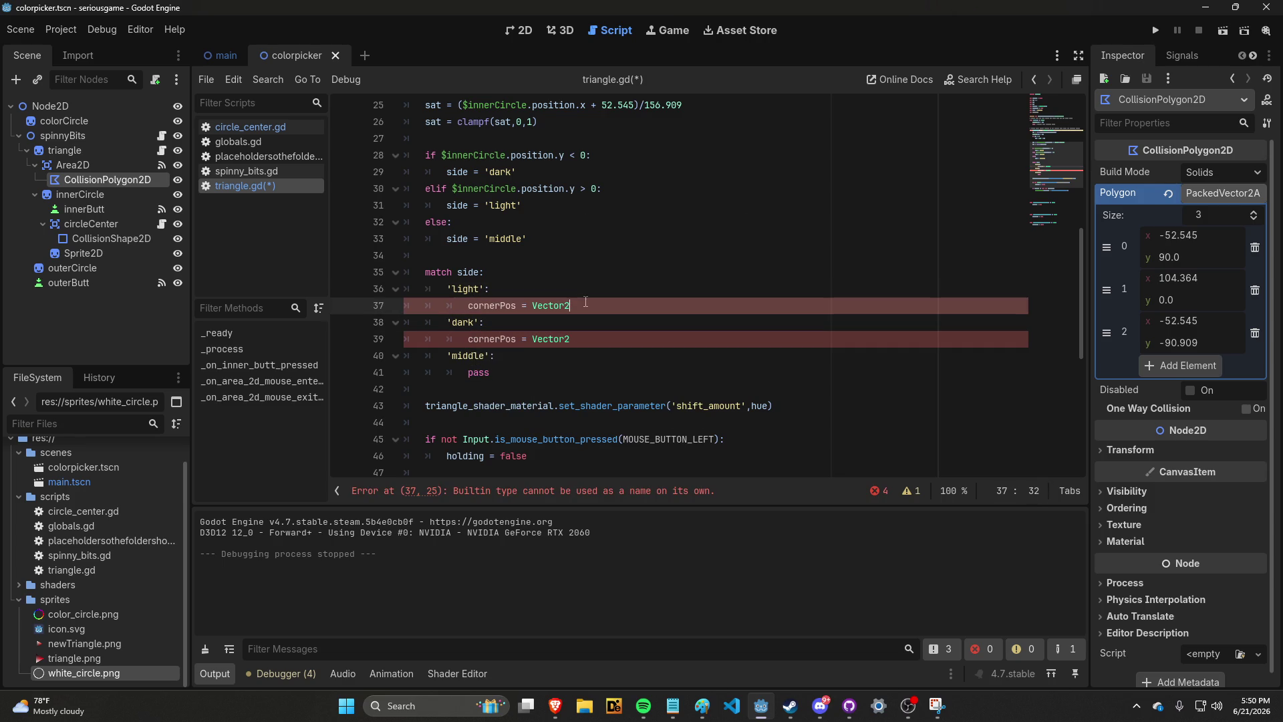
text(()
click(732, 342)
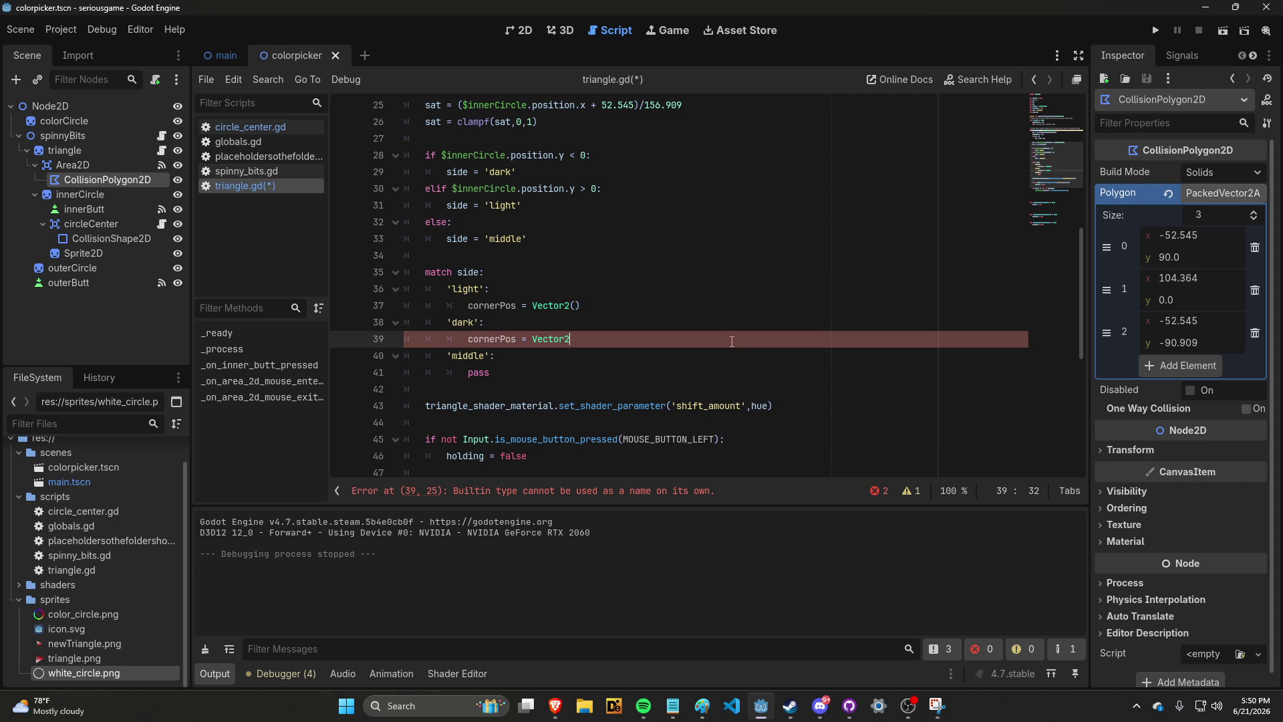
text(()
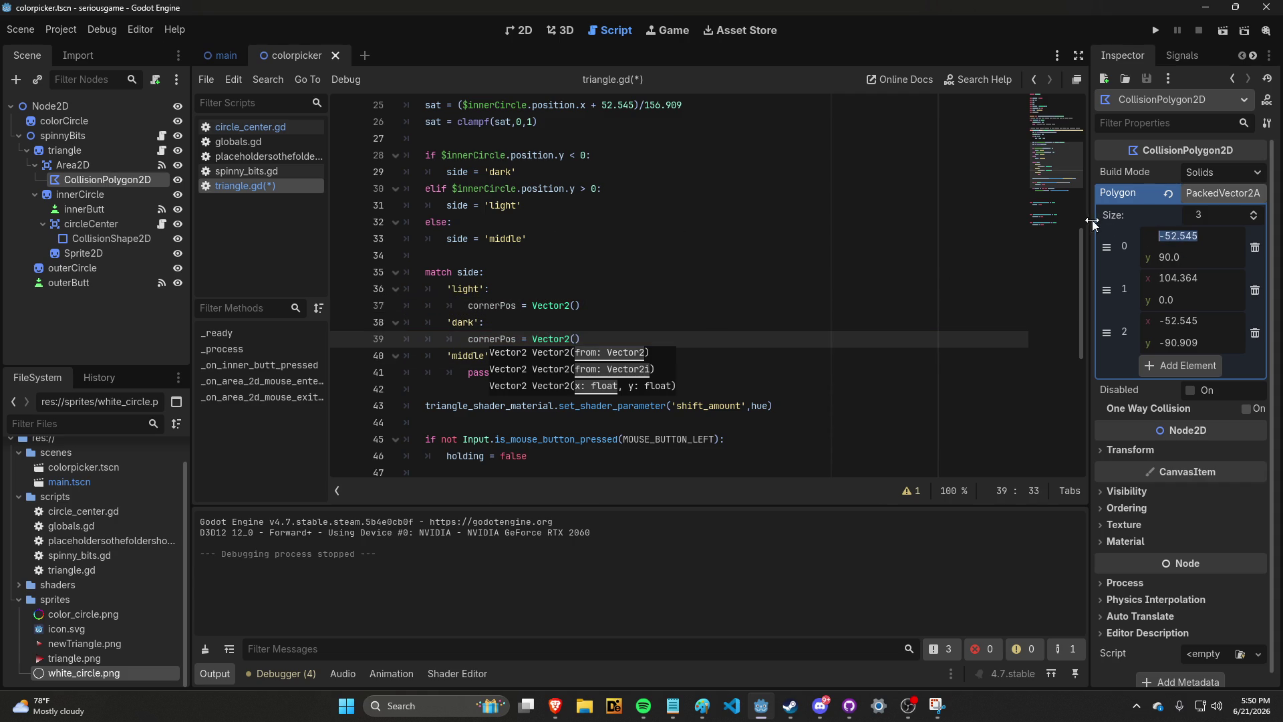
click(575, 340)
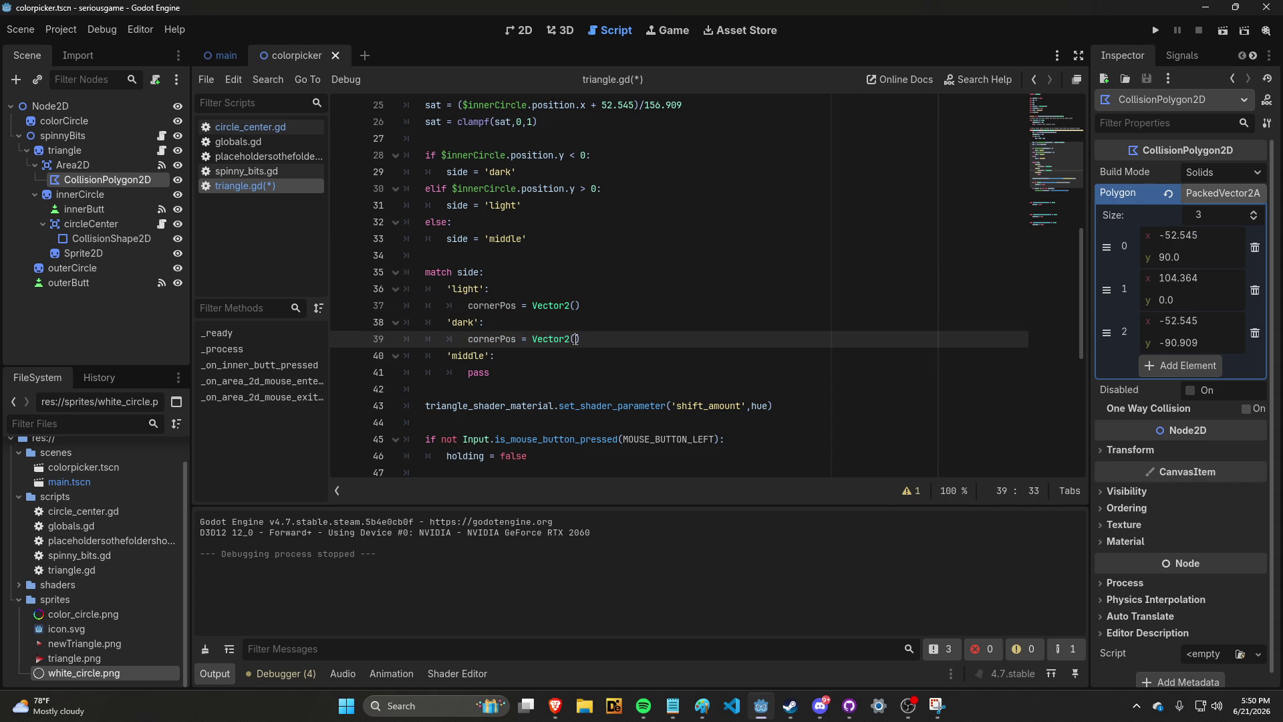
text(-52.545)
click(1156, 261)
click(615, 340)
text(,)
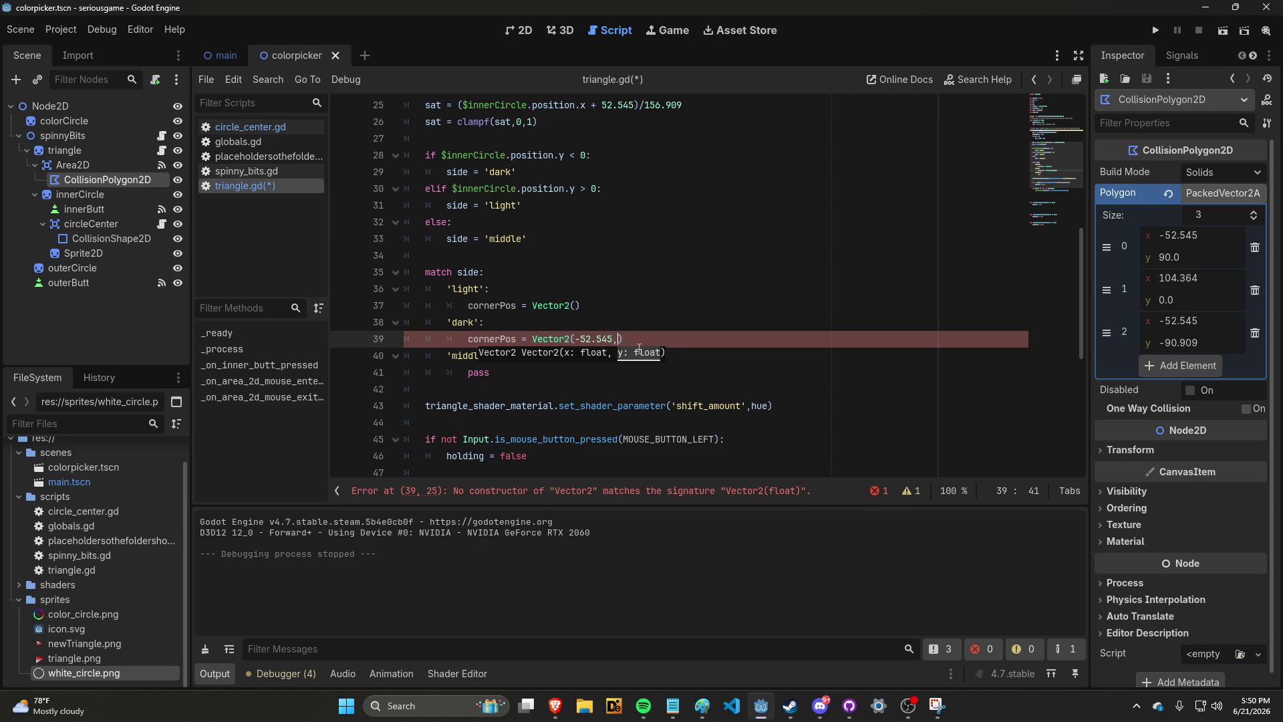
key(ctrl+v)
Fill the 'light' case with Vector2(-52.545, -90.909) from the Polygon points and save
click(576, 305)
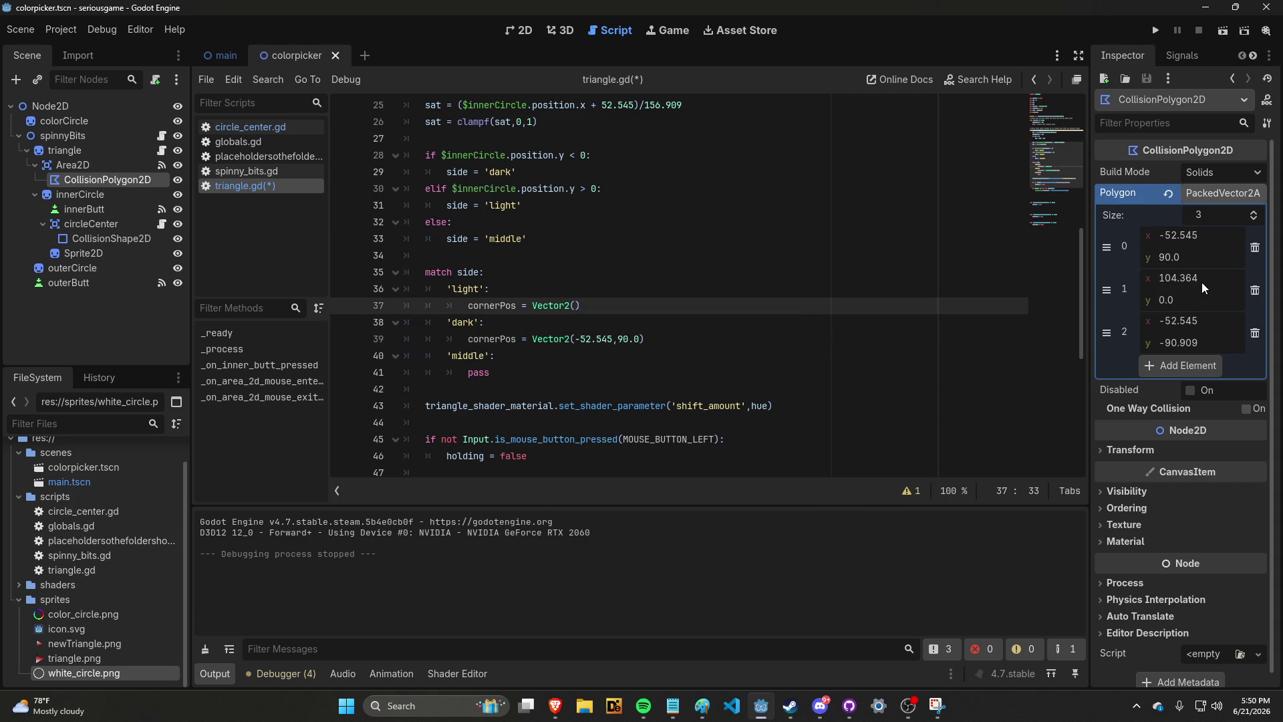
key(ctrl+c)
click(580, 305)
key(ctrl+v)
click(1165, 339)
click(613, 306)
text(,)
key(ctrl+v)
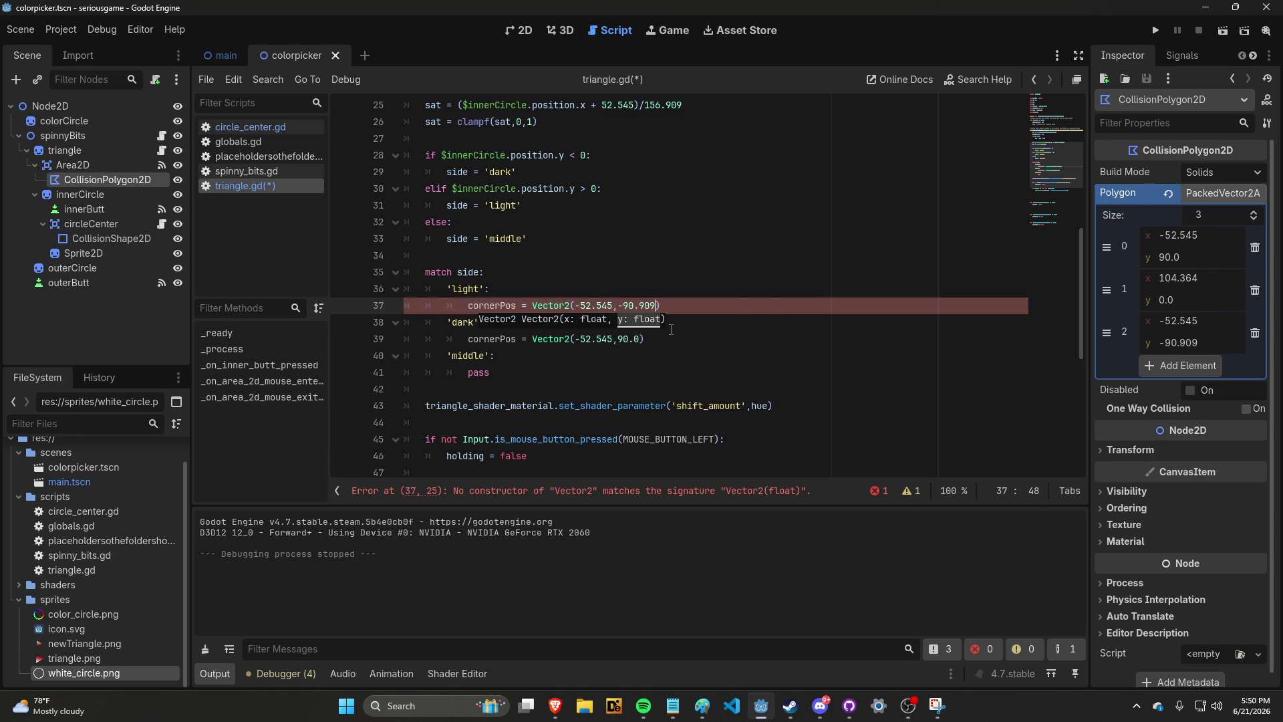
click(693, 310)
key(ctrl+s)
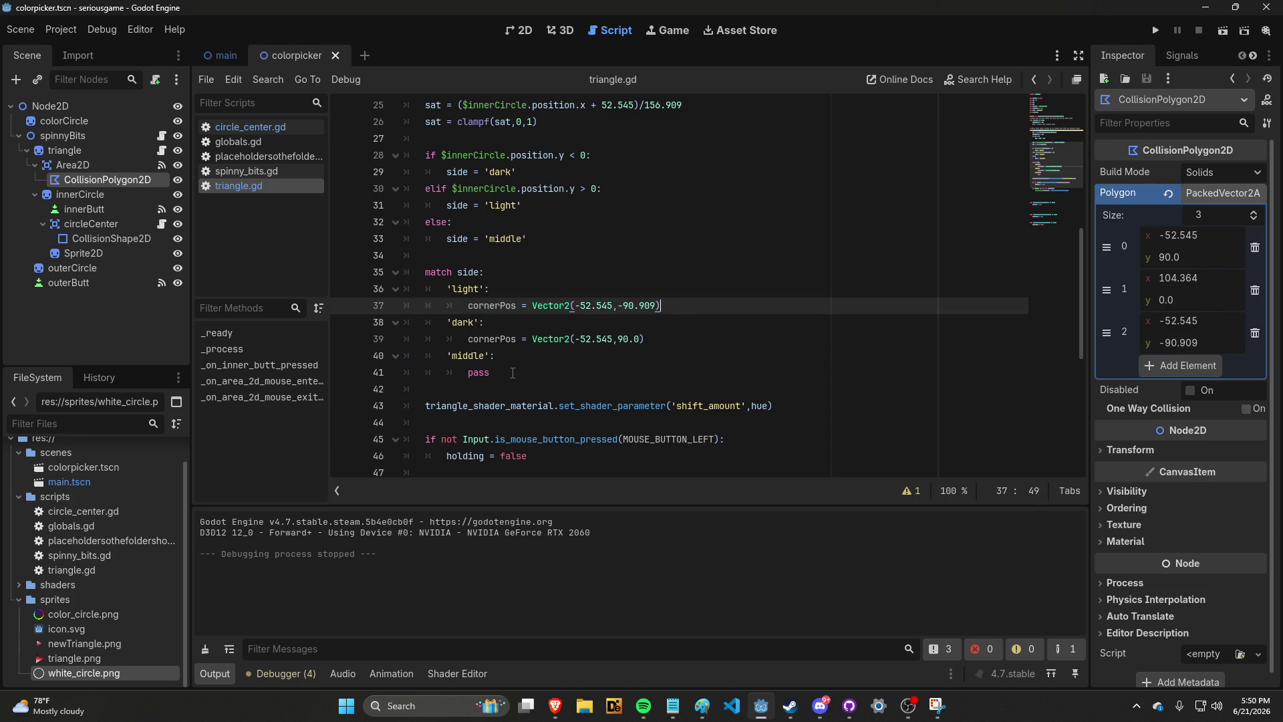
Set the 'middle' case to cornerPos = Vector2(0,0) and save
drag(499, 373, 468, 373)
text(cornerPos )
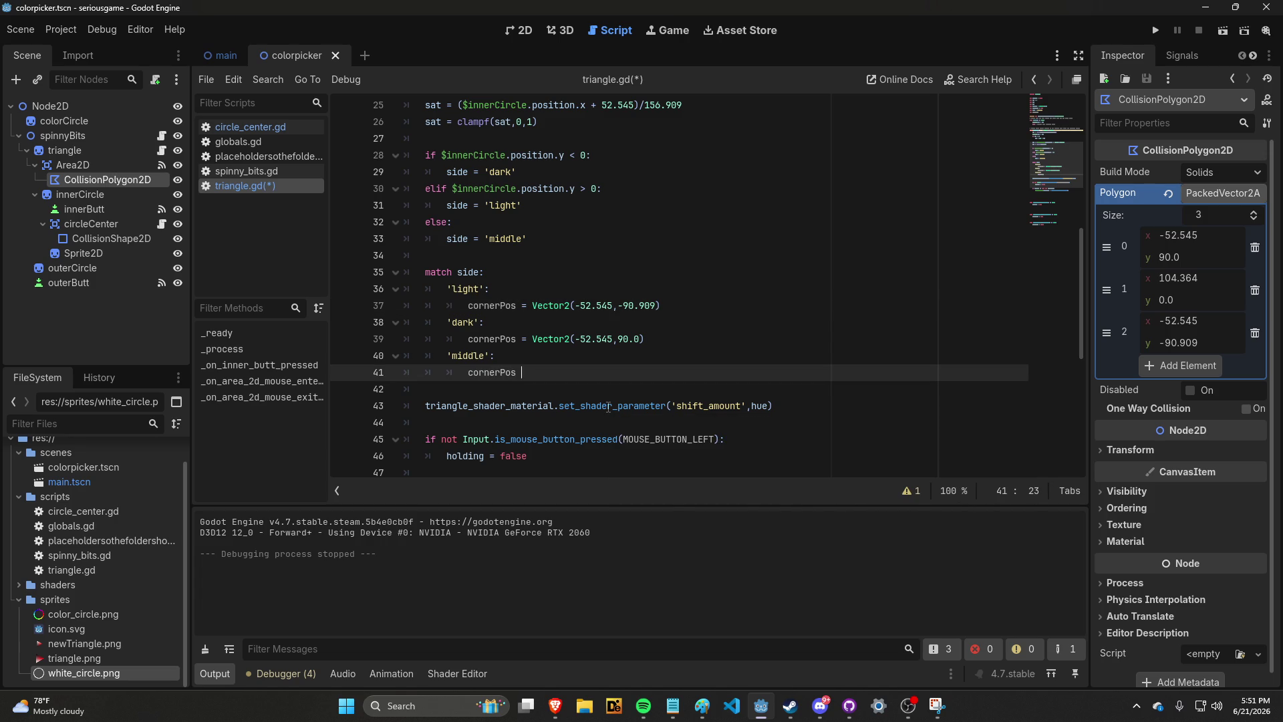
text(= Vector2(0,0))
key(ctrl+s)
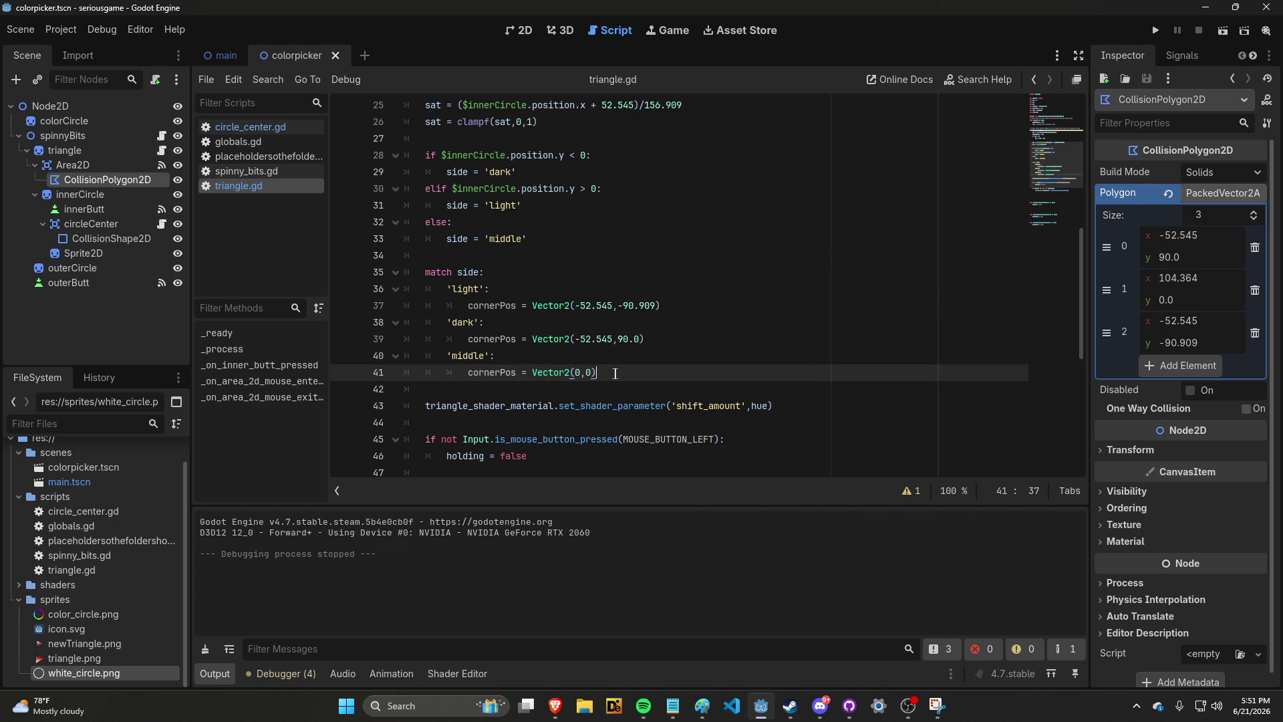
scroll(501, 387, down, 2)
scroll(502, 383, down, 1)
scroll(625, 353, up, 2)
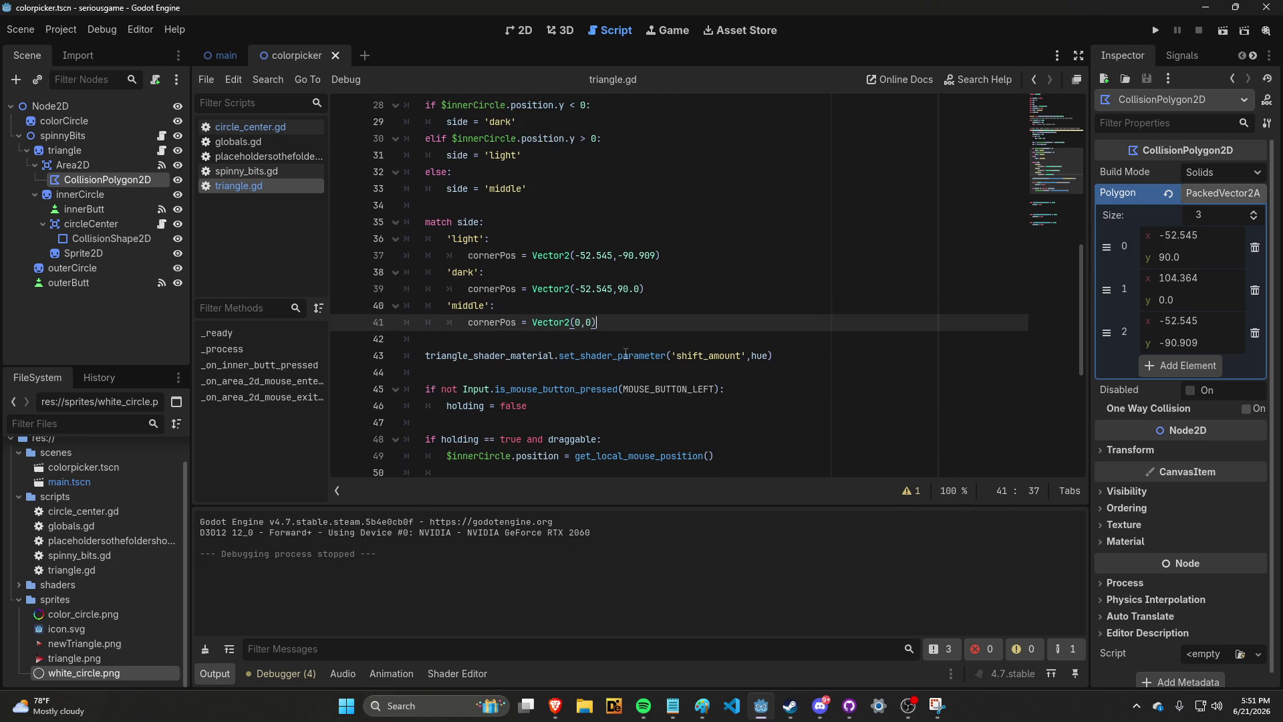
mouse_move(626, 353)
Write var slope = ($innerCircle.position.y - cornerPos.y) / ($innerCircle.position.x - cornerPos.x)
key(Return)
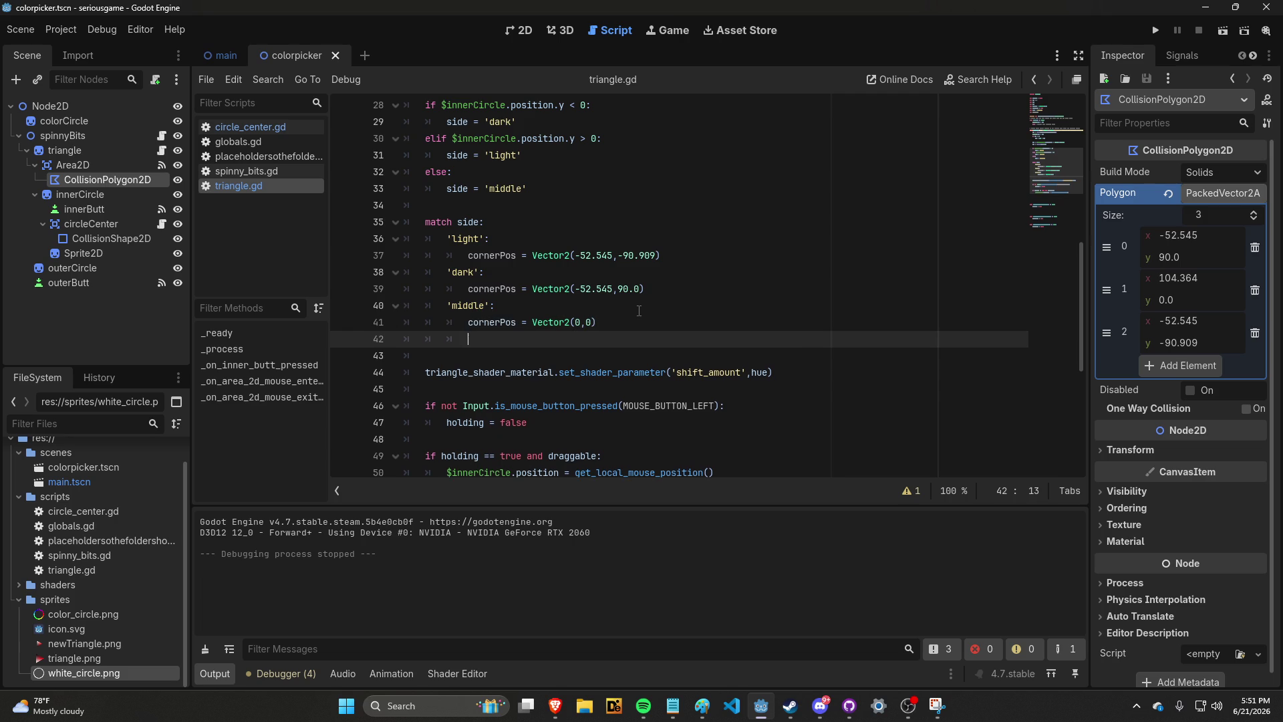
text(var s)
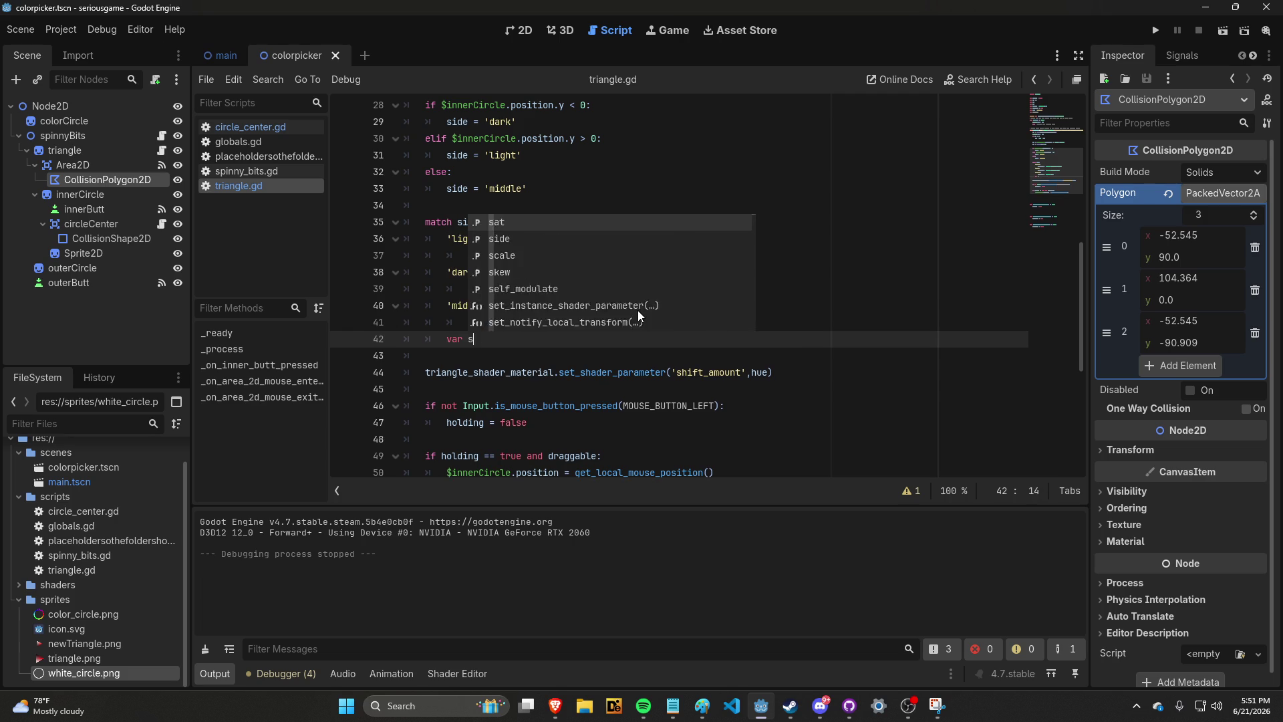
text(lope =)
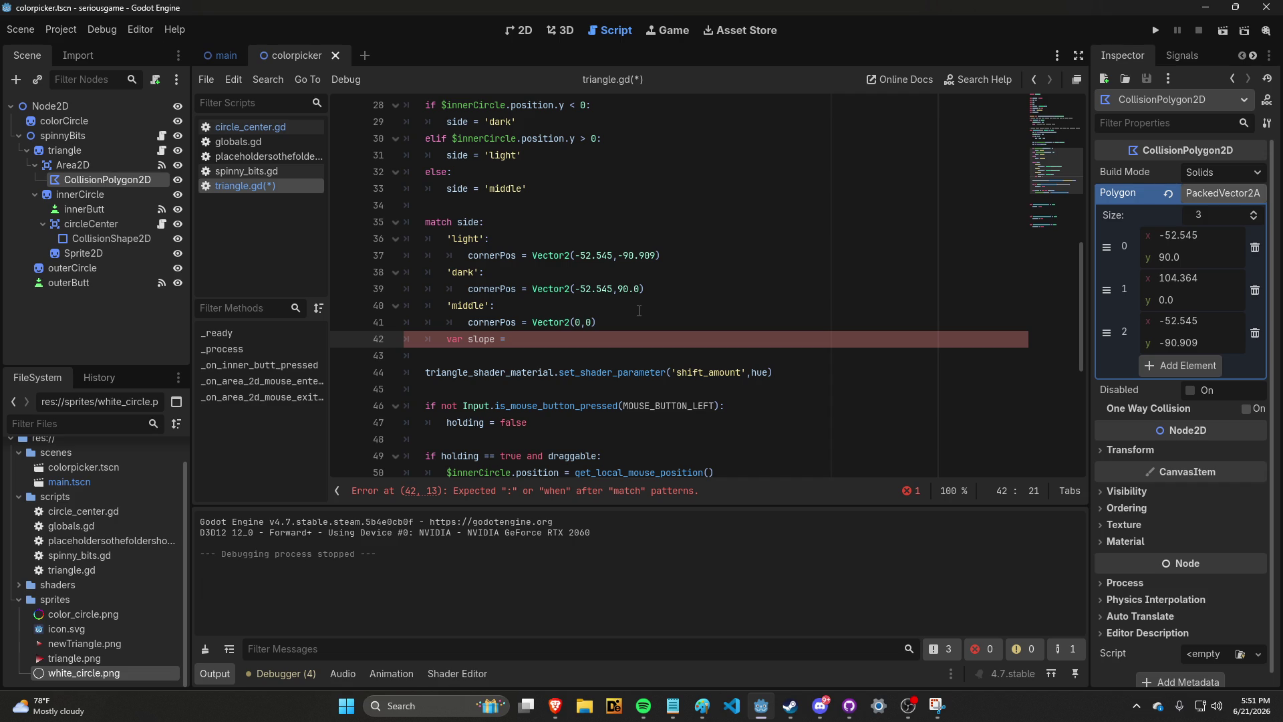
key(BackSpace)
key(BackSpace)
key(BackSpace)
text(v)
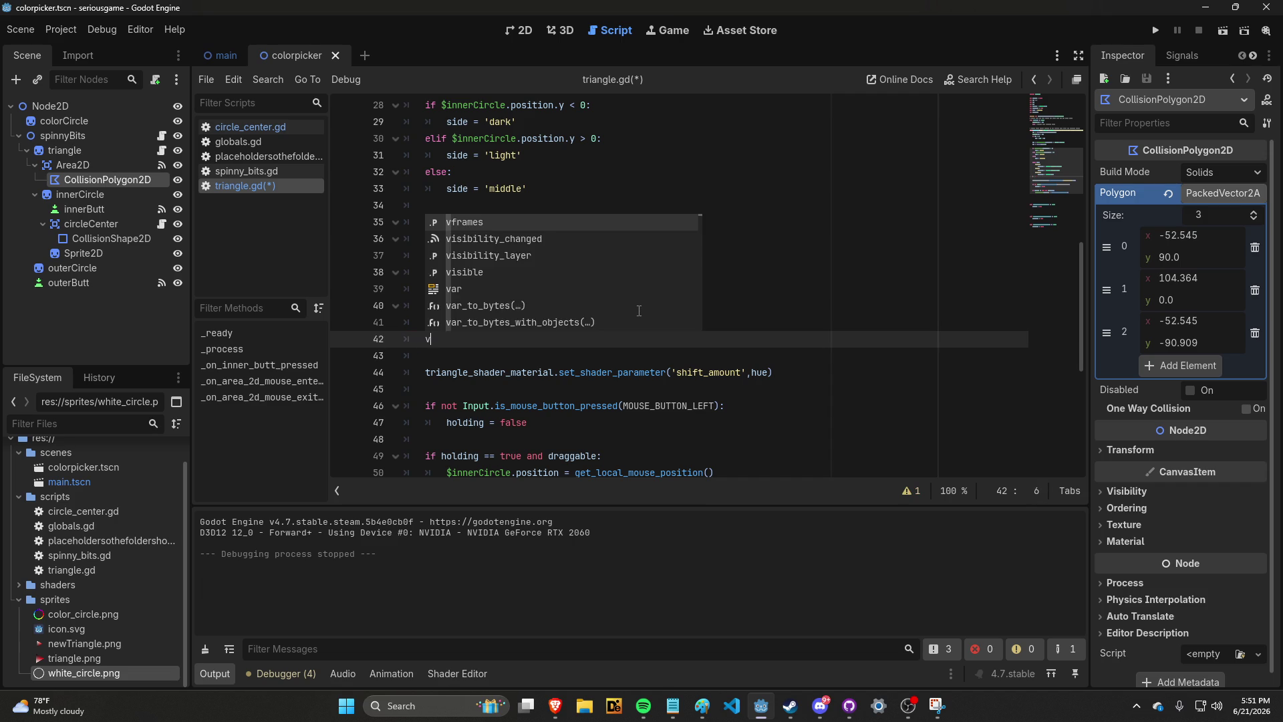
text(ar slope = )
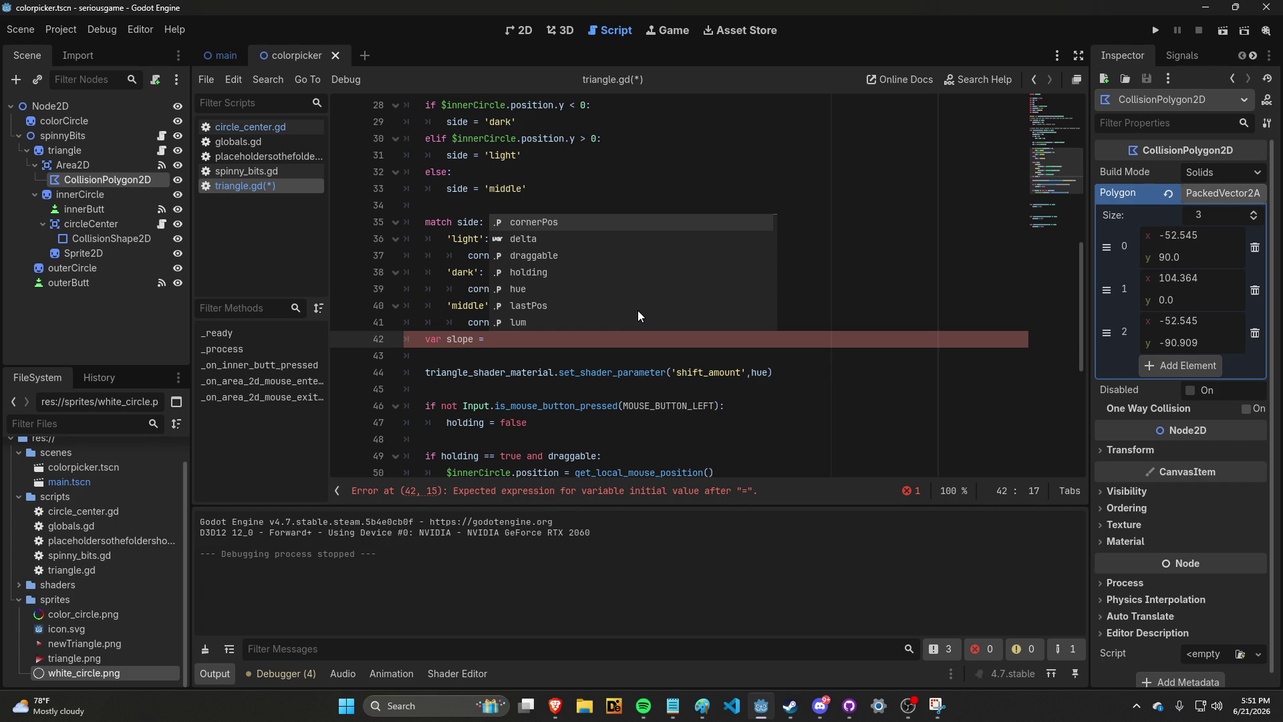
text(()
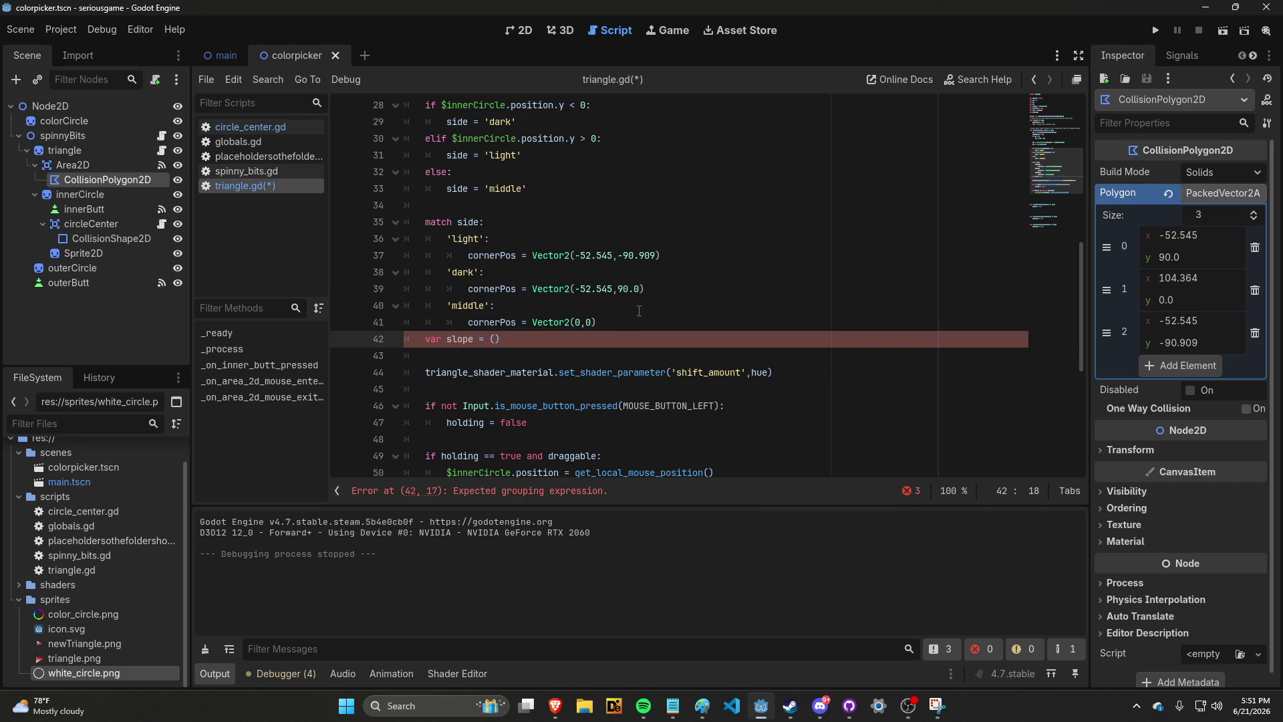
text($innerCircle.)
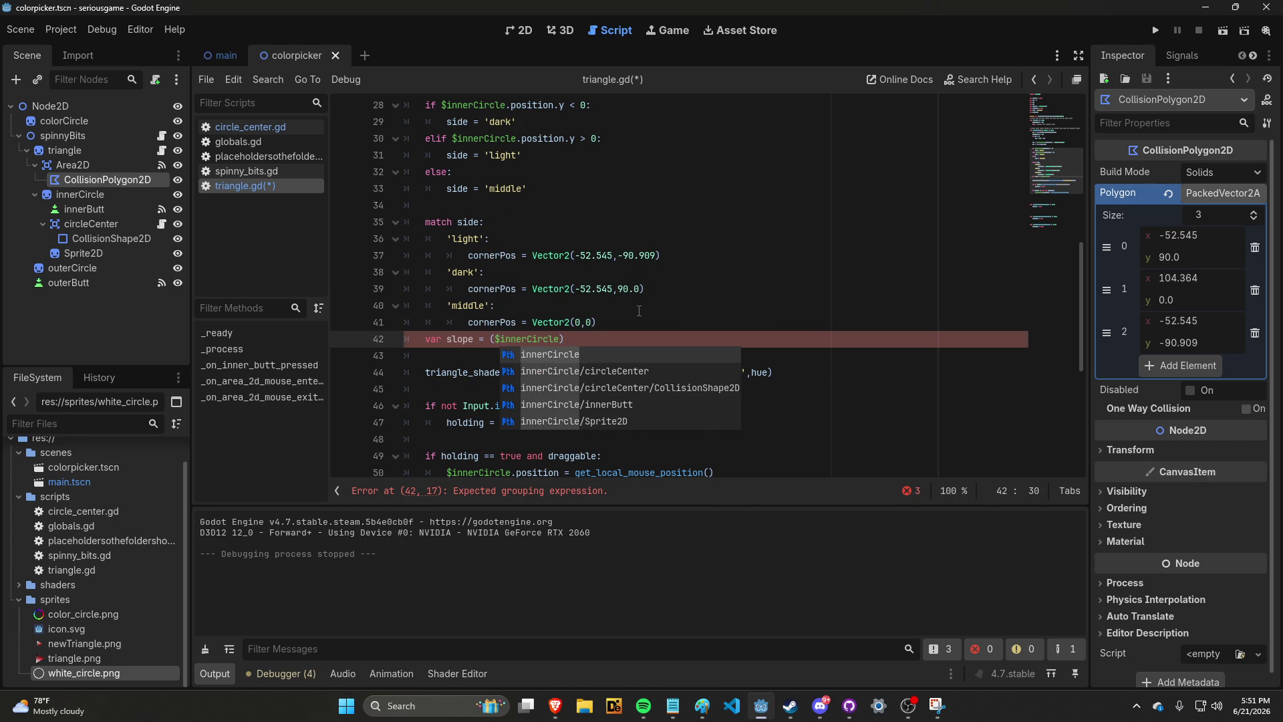
text(position.y)
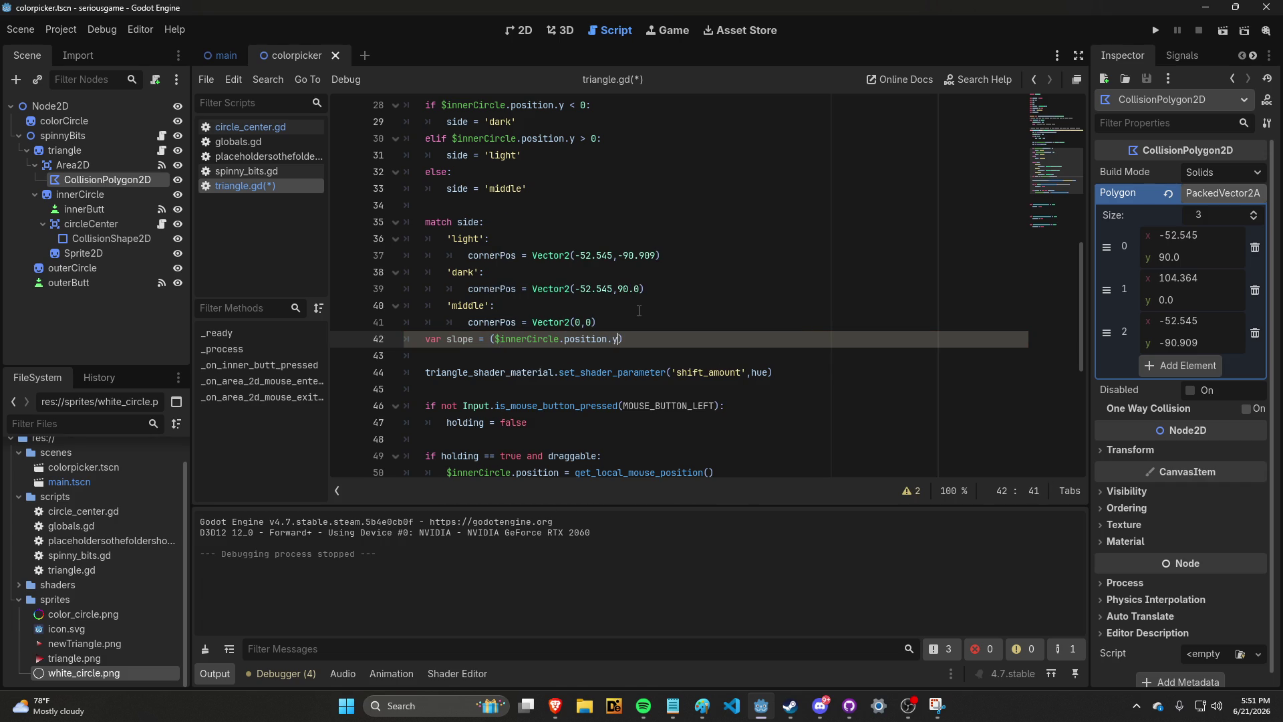
text(m)
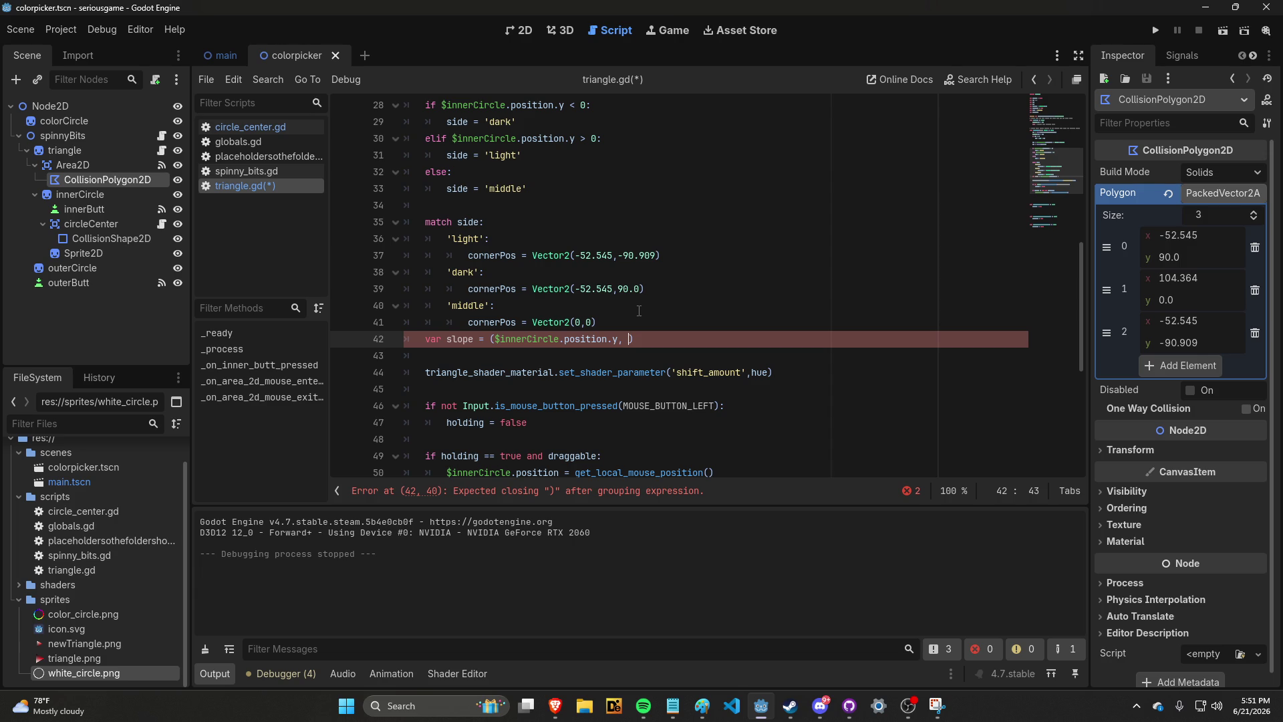
text(cornerPos)
text(.)
text(y)
key(Left)
key(Left)
key(Left)
key(BackSpace)
text(-)
key(End)
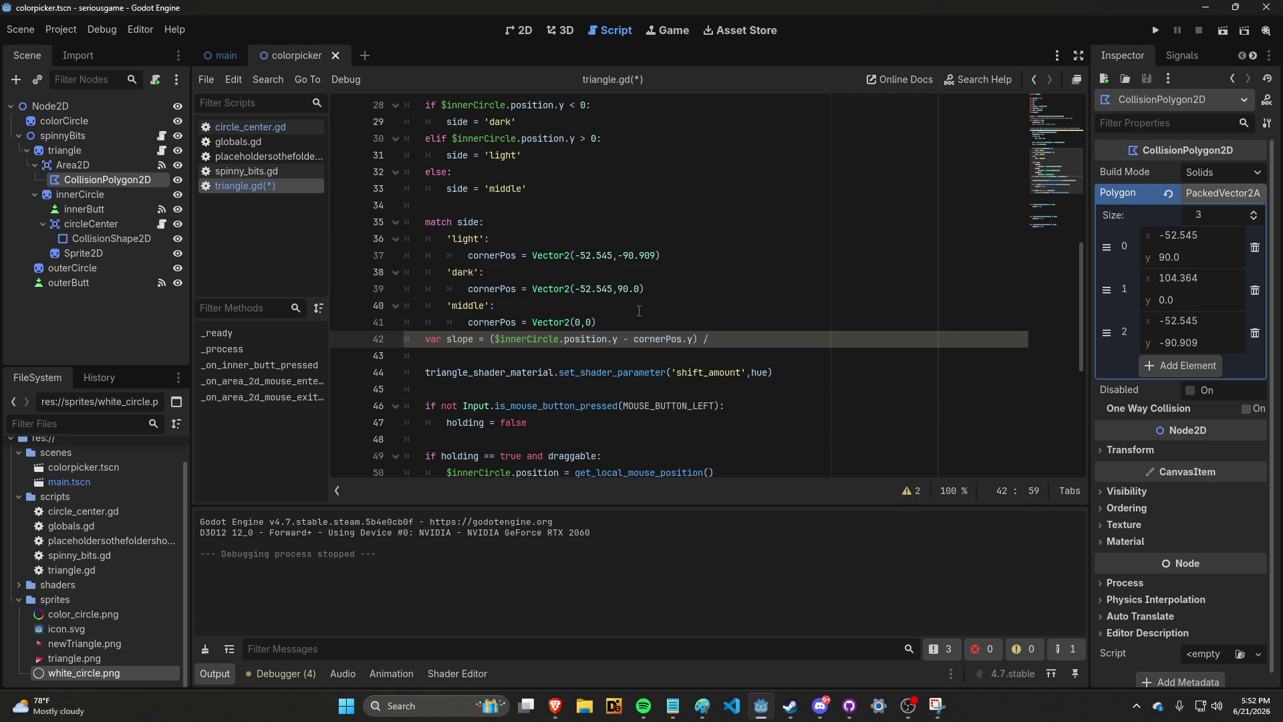
text(()
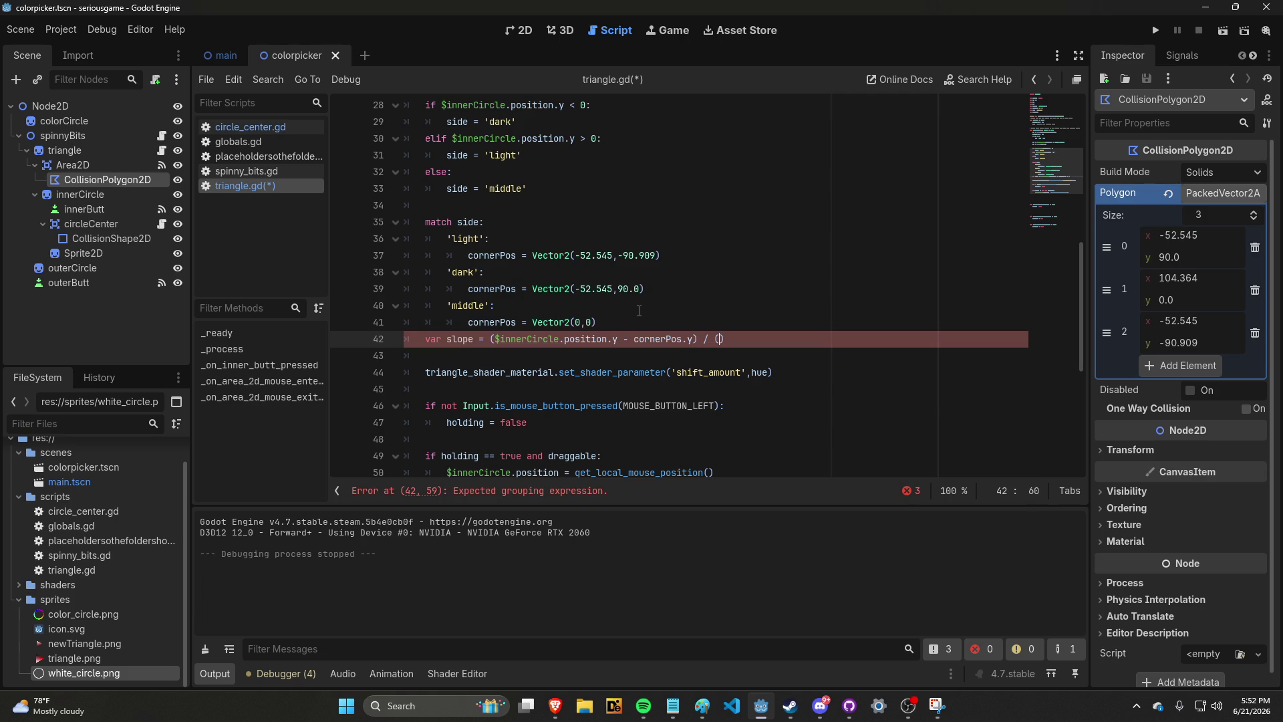
text($innerCircle.)
text(position.x)
text( - cornerPos)
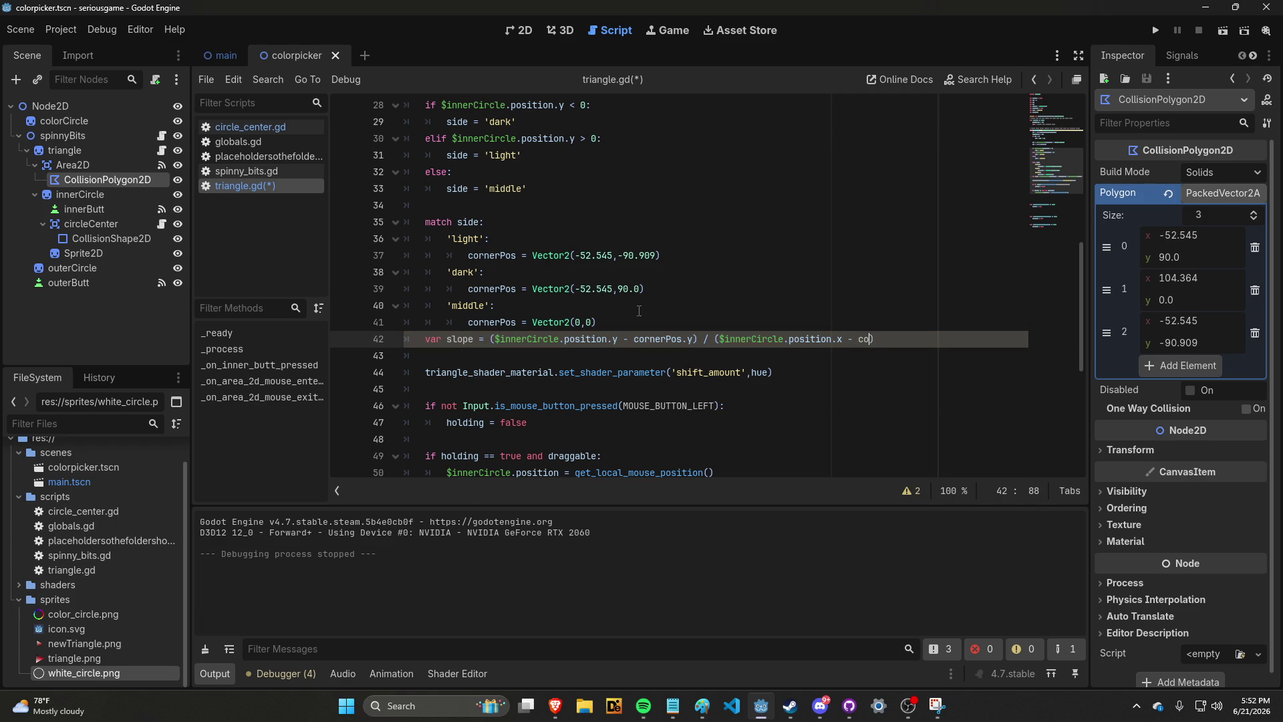
text(.x)
scroll(639, 311, down, 3)
Add an indented print(slope) line at the end of _process, save triangle.gd, and run the project
click(606, 391)
click(589, 372)
key(BackSpace)
key(BackSpace)
key(BackSpace)
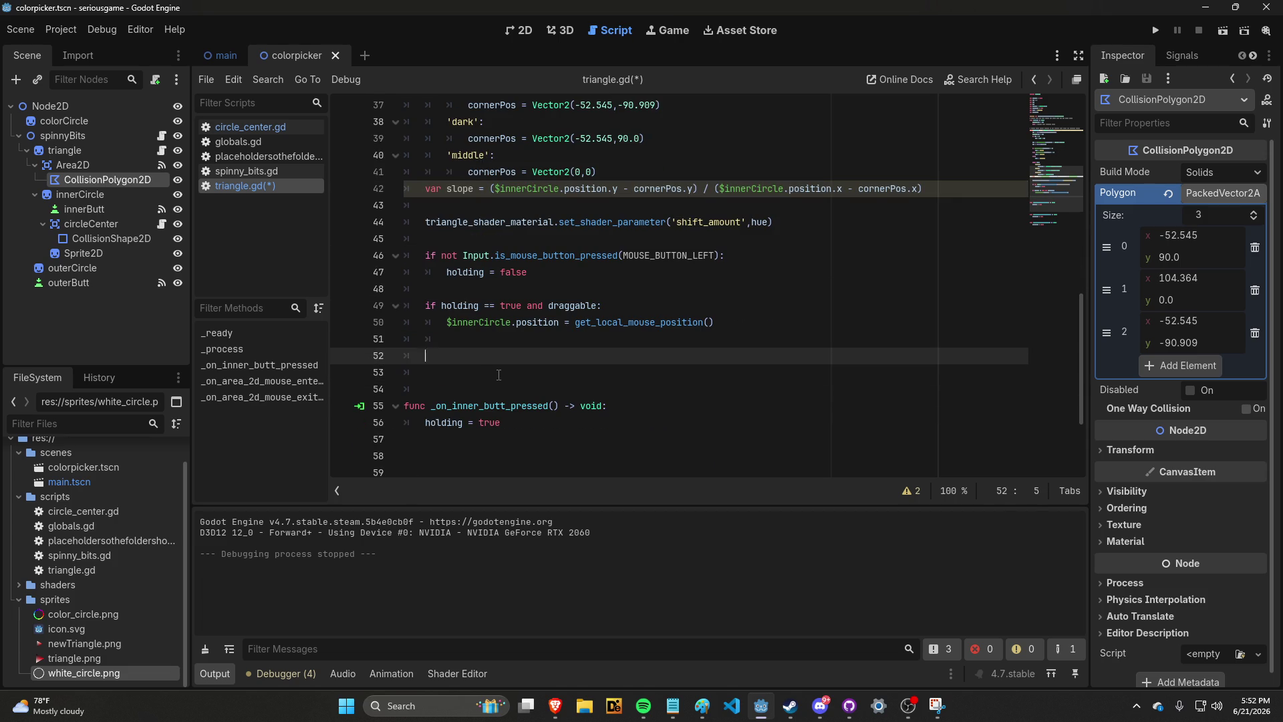
key(BackSpace)
key(Return)
text(print(slope)
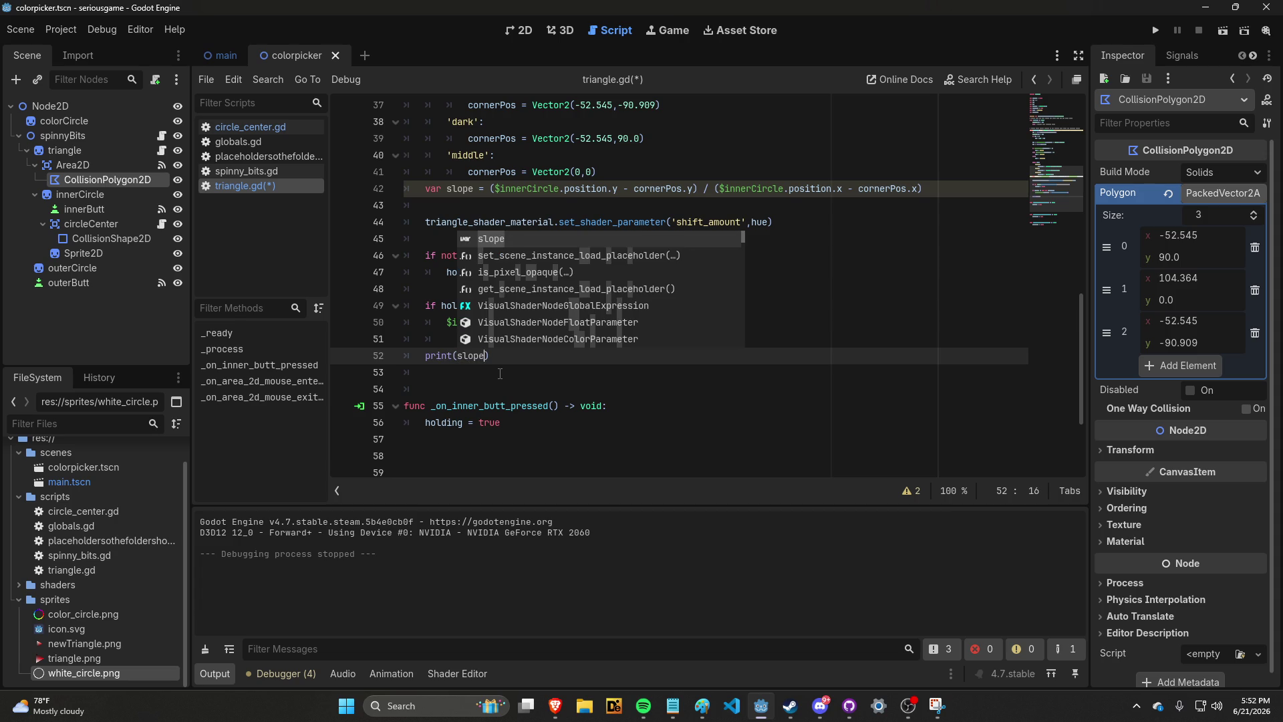
text())
key(ctrl+s)
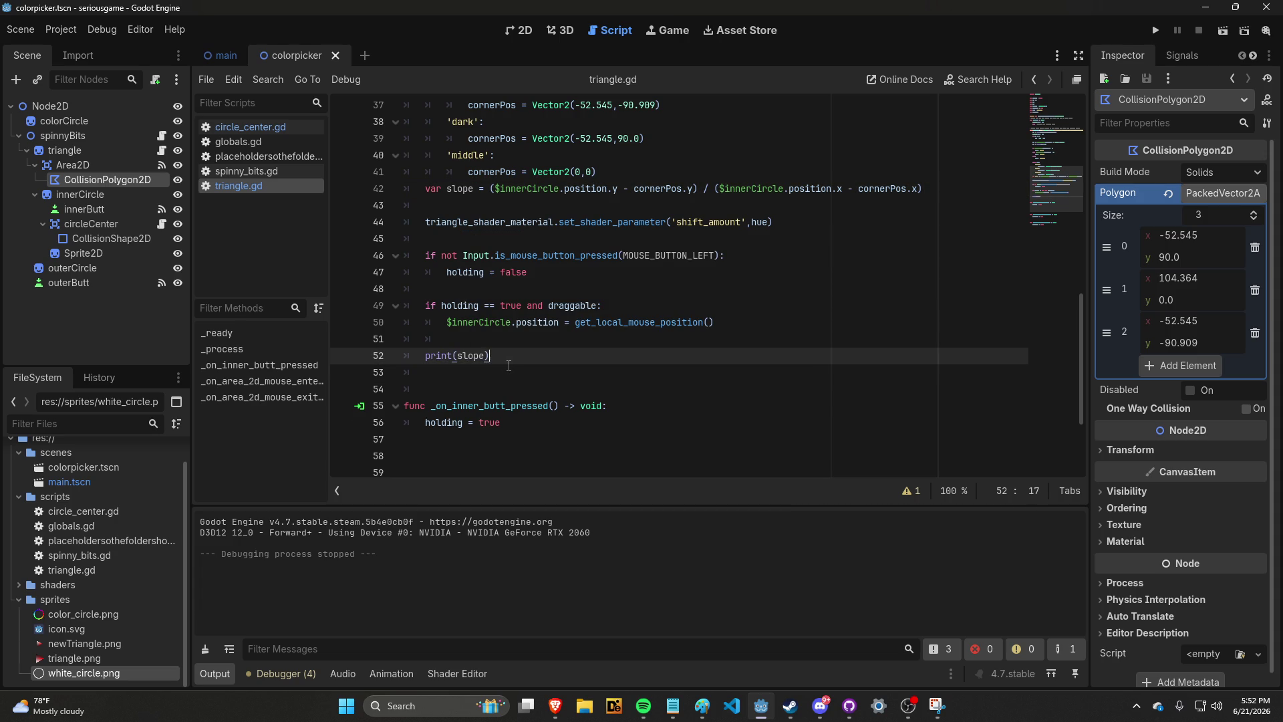
scroll(506, 364, up, 3)
click(1157, 30)
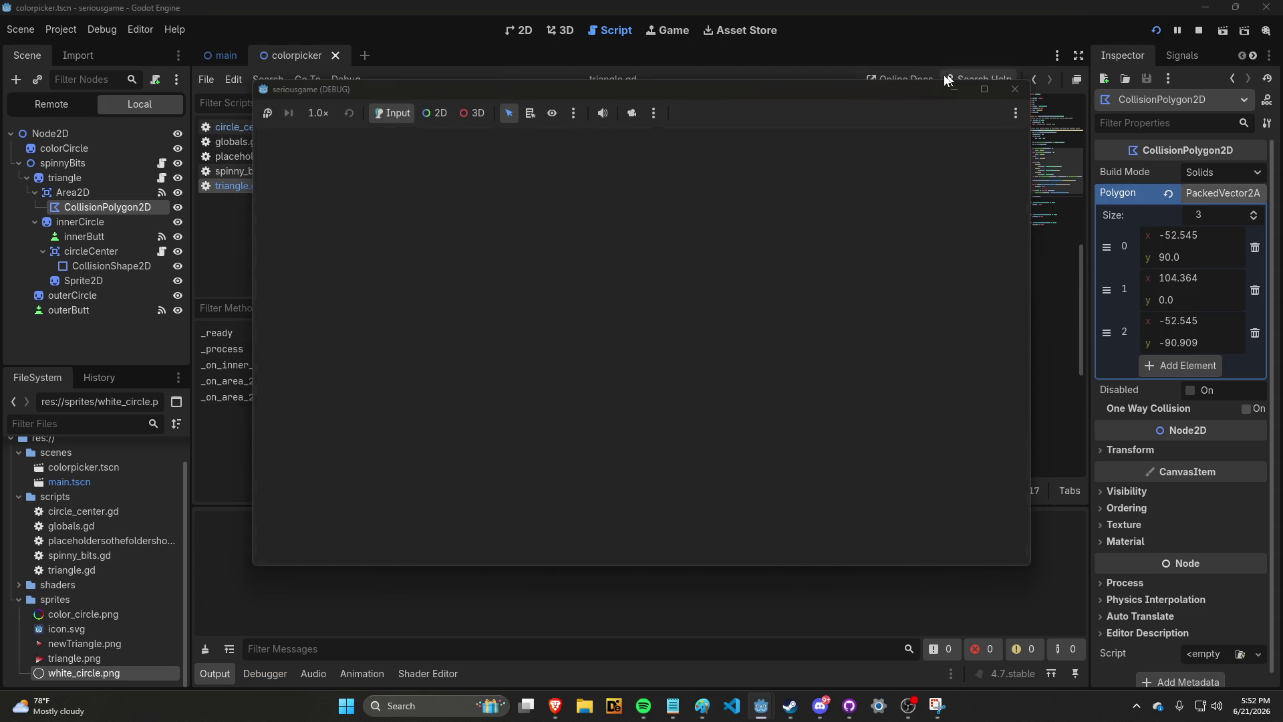
Move the game window aside and drag the selector around the triangle to watch the printed slope values
drag(905, 91, 1054, 81)
mouse_move(826, 335)
mouse_down()
mouse_move(816, 381)
mouse_move(796, 384)
mouse_move(832, 391)
mouse_move(696, 394)
mouse_move(789, 409)
mouse_move(830, 438)
mouse_move(813, 411)
mouse_move(829, 402)
mouse_move(786, 382)
mouse_up()
mouse_move(815, 383)
mouse_down()
mouse_move(828, 386)
mouse_move(751, 392)
mouse_move(779, 387)
mouse_move(841, 421)
mouse_move(782, 391)
mouse_move(766, 400)
mouse_move(837, 326)
mouse_move(768, 452)
mouse_move(791, 428)
mouse_move(749, 467)
mouse_move(809, 402)
mouse_move(759, 450)
mouse_move(802, 379)
mouse_move(748, 459)
mouse_move(848, 335)
mouse_move(728, 358)
mouse_up()
mouse_move(823, 340)
mouse_down()
mouse_move(893, 399)
mouse_move(874, 369)
mouse_move(799, 329)
mouse_move(736, 332)
mouse_move(850, 345)
mouse_move(874, 311)
mouse_move(839, 321)
mouse_move(842, 339)
mouse_move(948, 341)
mouse_move(1024, 316)
mouse_move(942, 403)
mouse_move(848, 367)
mouse_move(742, 298)
mouse_move(822, 316)
mouse_move(857, 415)
mouse_move(827, 414)
mouse_move(748, 487)
mouse_move(845, 309)
mouse_move(818, 369)
mouse_move(811, 355)
mouse_move(853, 310)
mouse_move(837, 393)
mouse_move(825, 344)
mouse_move(868, 349)
mouse_move(848, 330)
mouse_move(934, 337)
mouse_move(940, 358)
mouse_move(861, 327)
mouse_move(881, 355)
mouse_move(872, 316)
mouse_move(770, 321)
mouse_move(836, 280)
mouse_move(874, 354)
mouse_move(965, 181)
mouse_move(843, 342)
mouse_up()
mouse_move(788, 296)
mouse_down()
mouse_move(868, 364)
mouse_move(834, 361)
mouse_up()
Set the hue marker to pure red, move the selector around the red triangle, then close the game
drag(1025, 338, 1026, 345)
mouse_move(833, 361)
mouse_down()
mouse_move(776, 309)
mouse_move(793, 358)
mouse_move(826, 362)
mouse_move(794, 321)
mouse_move(741, 315)
mouse_move(691, 349)
mouse_move(741, 339)
mouse_up()
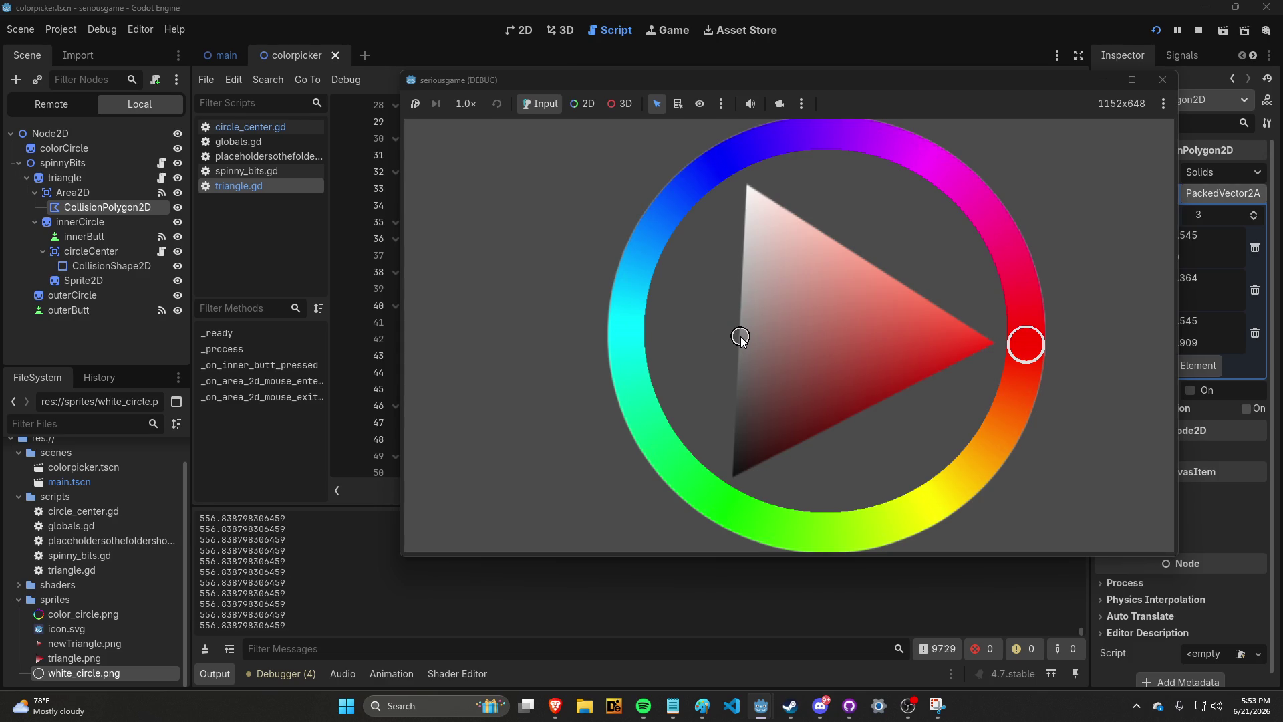
drag(742, 339, 732, 341)
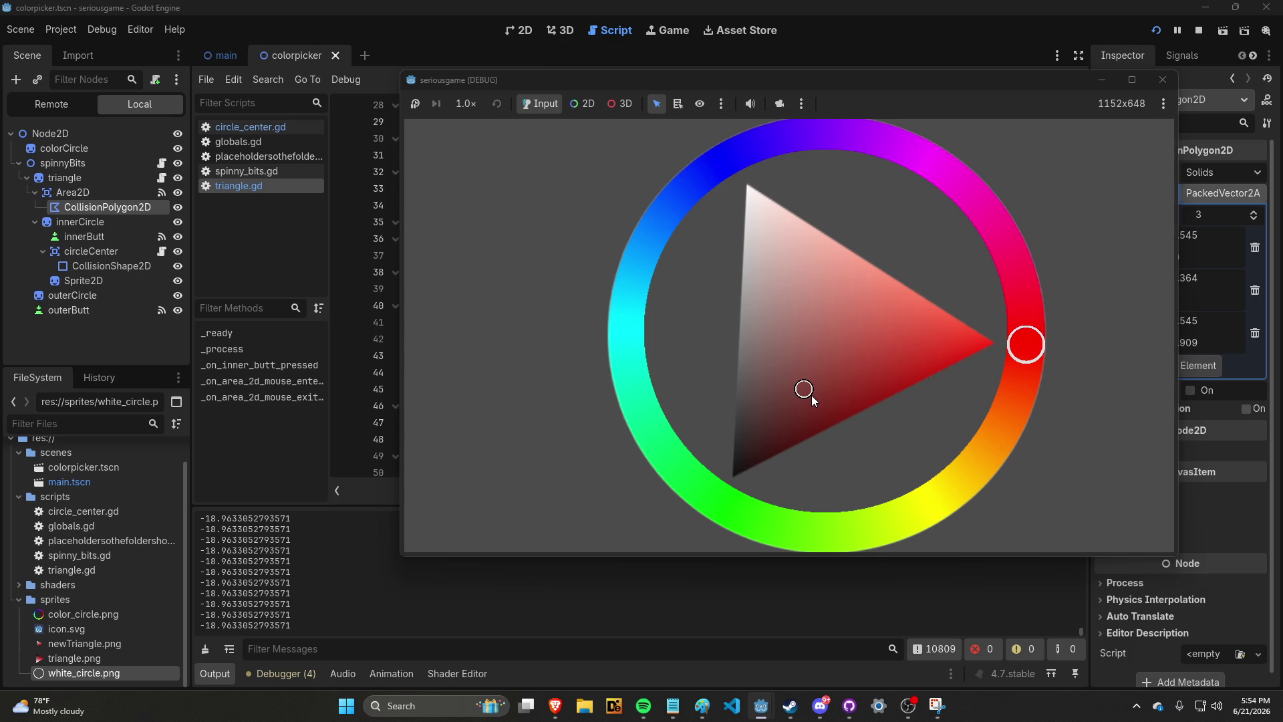
click(1163, 81)
scroll(787, 251, down, 3)
Insert an empty line after the var slope line, above the shift_amount shader parameter call
click(789, 224)
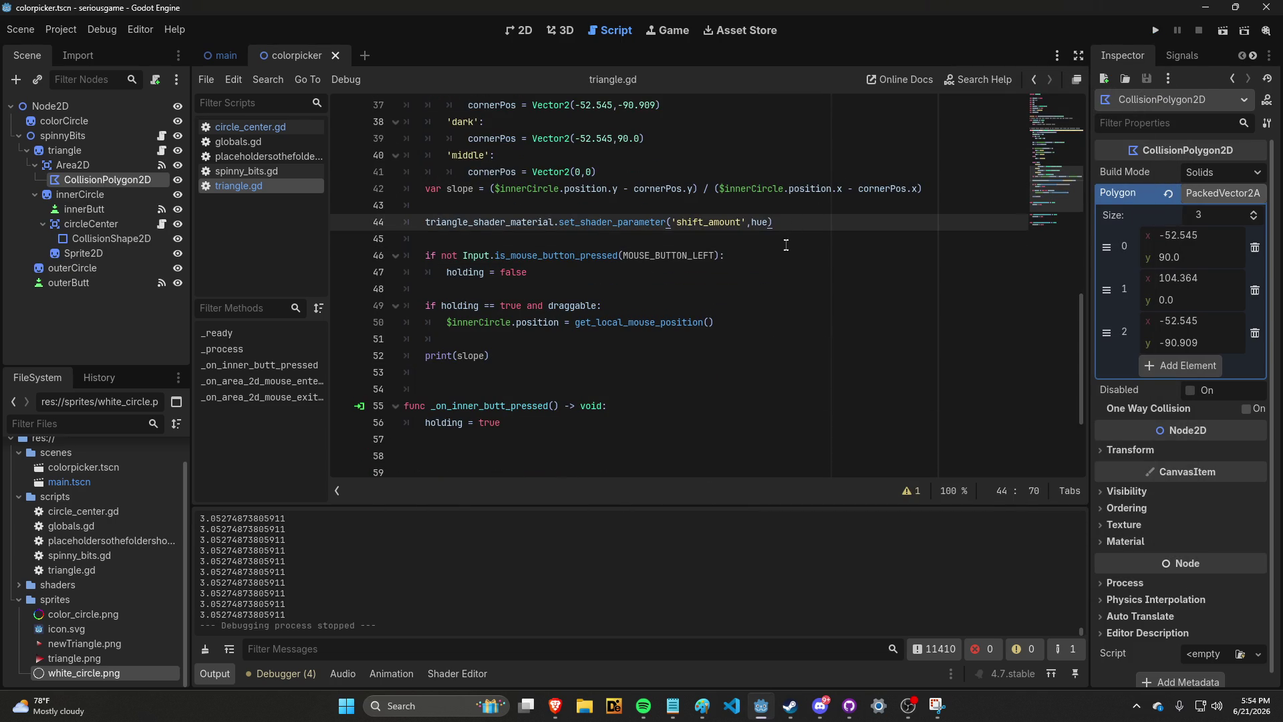
scroll(784, 247, up, 2)
scroll(785, 248, down, 3)
scroll(785, 248, up, 3)
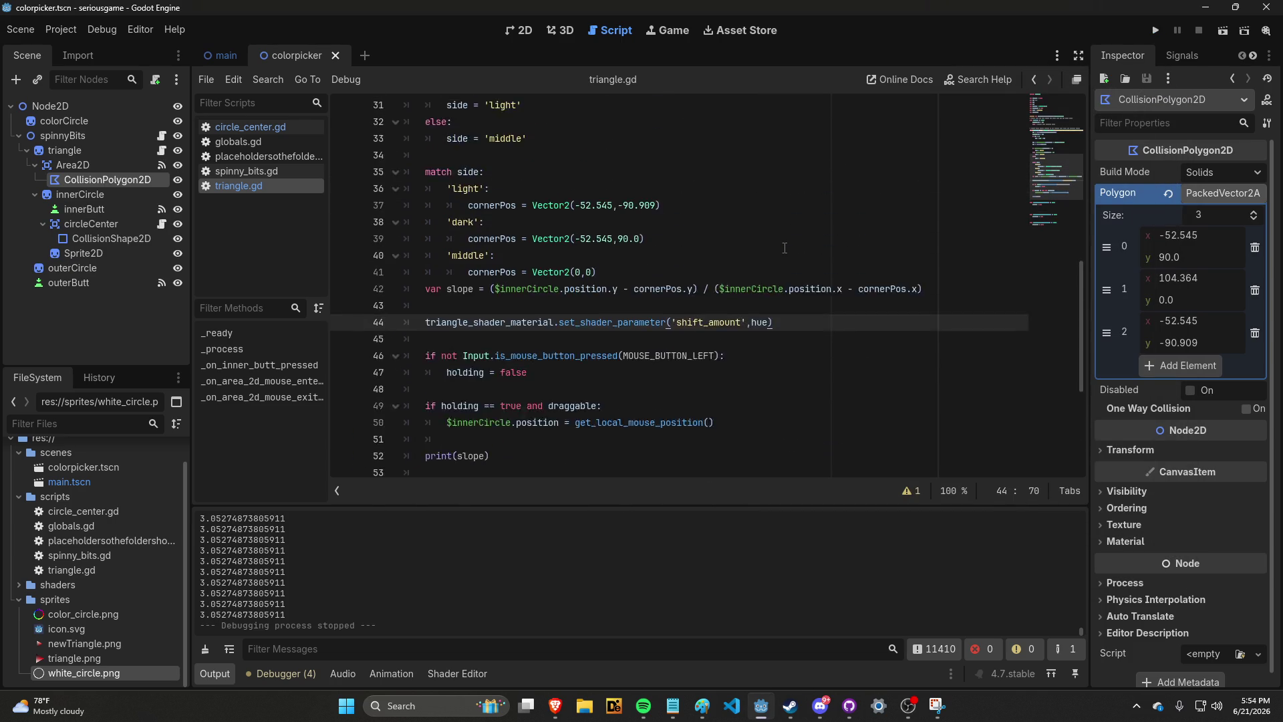
scroll(784, 248, down, 2)
click(789, 271)
click(803, 227)
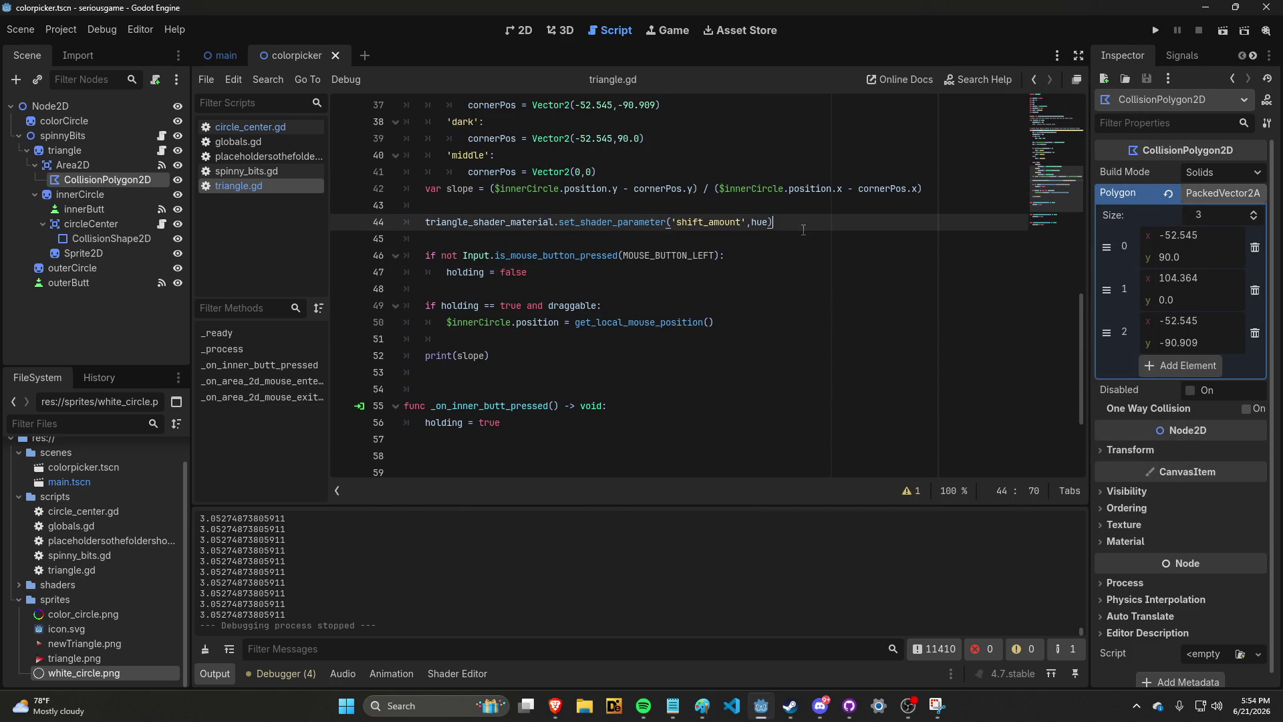
click(859, 201)
click(930, 191)
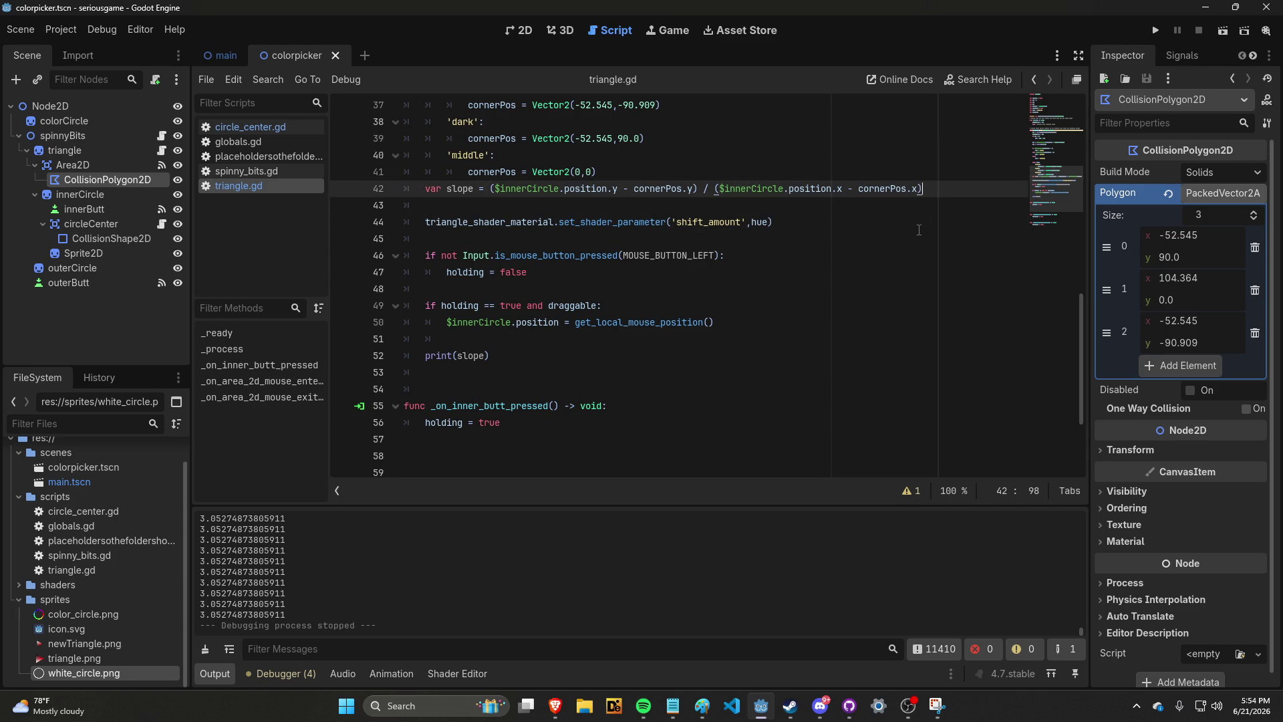
key(Return)
key(Return)
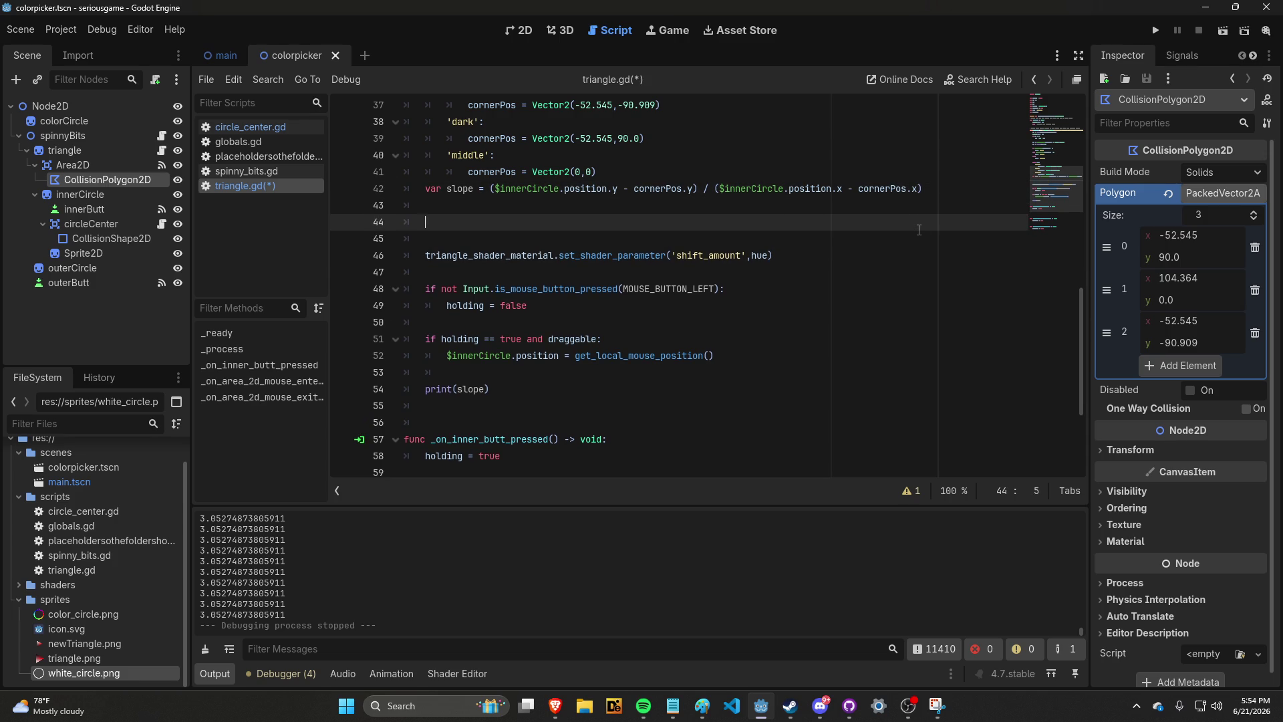
Declare var centeredPos = sat / slope on the new line and save the script
text(v)
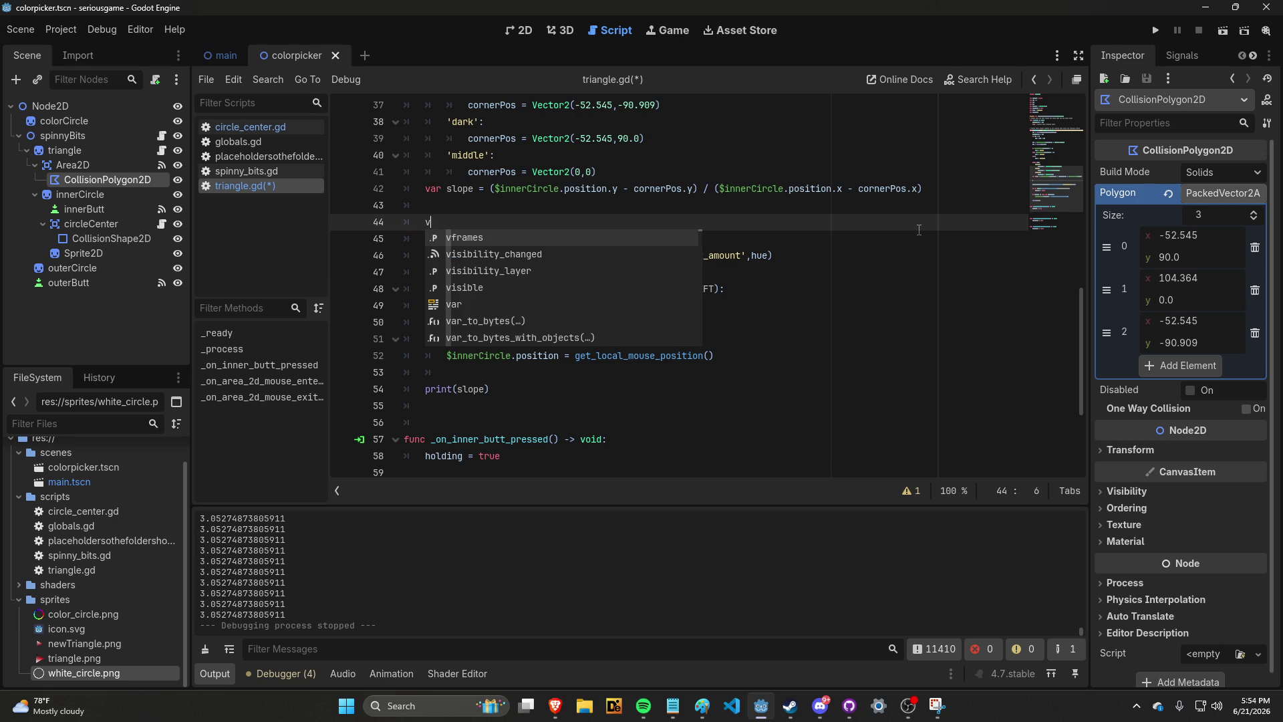
text(ar )
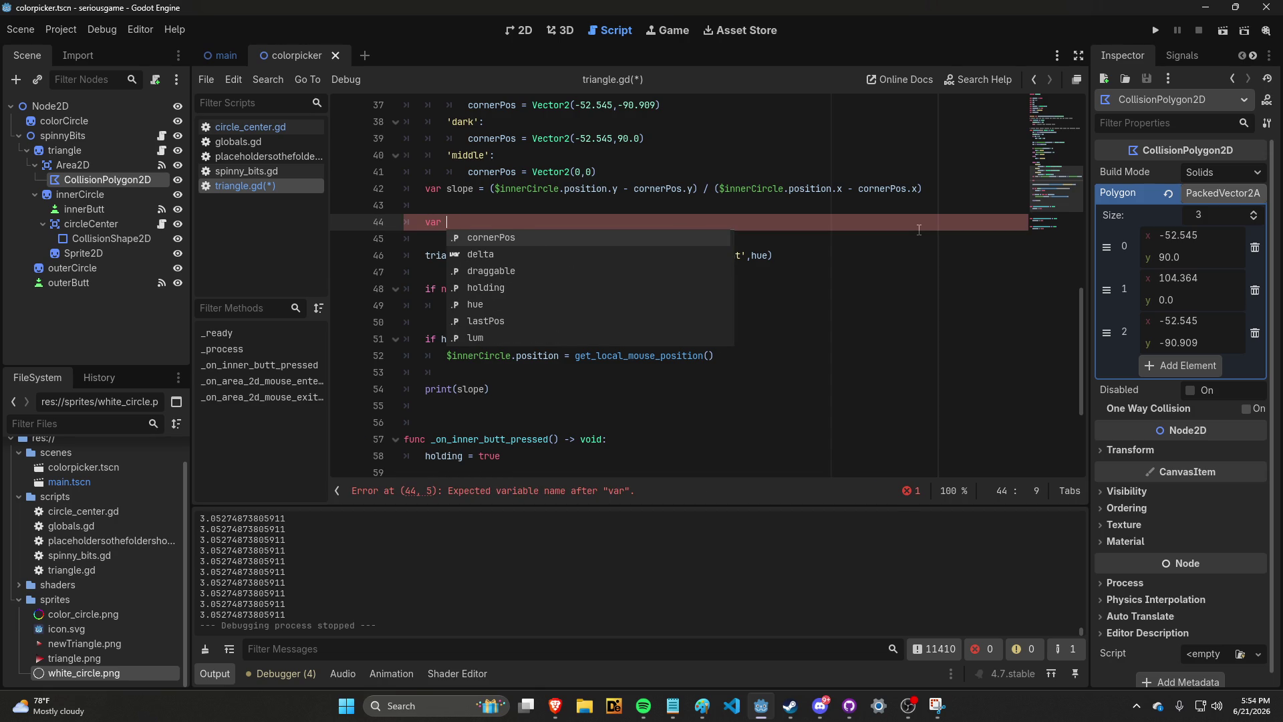
text(cenet)
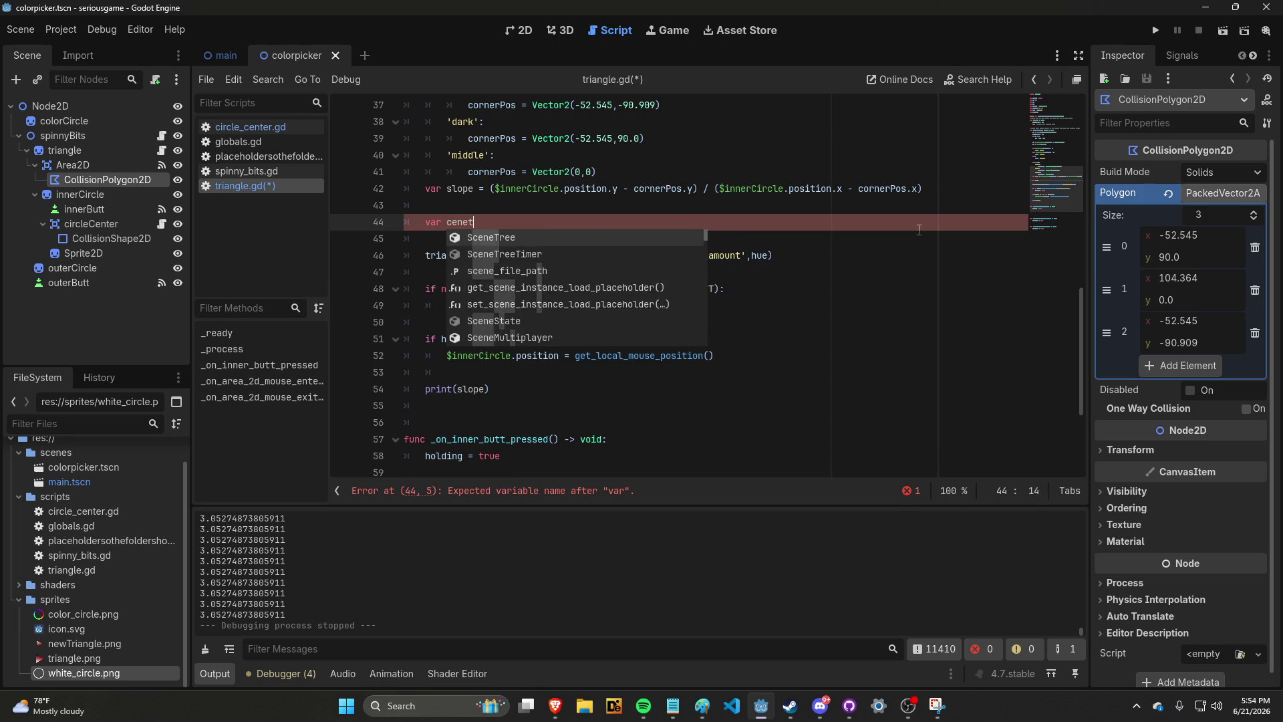
key(BackSpace)
key(BackSpace)
text(teredPos =)
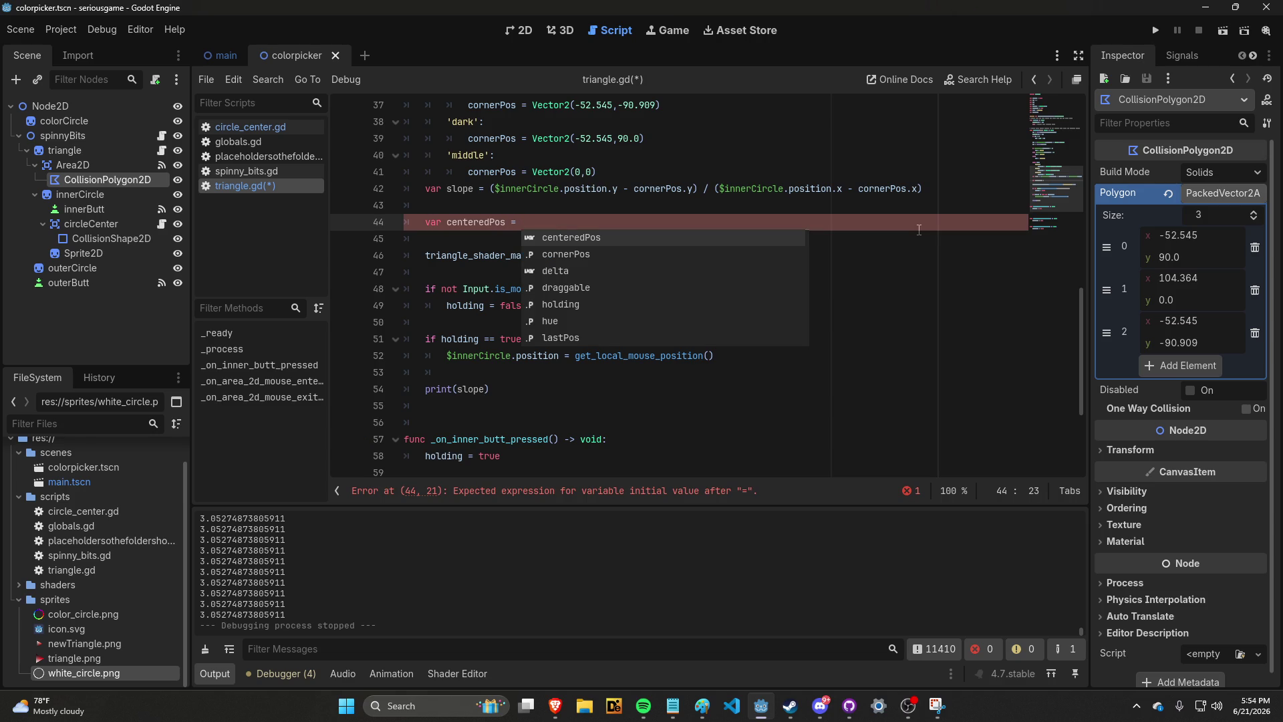
text(sa)
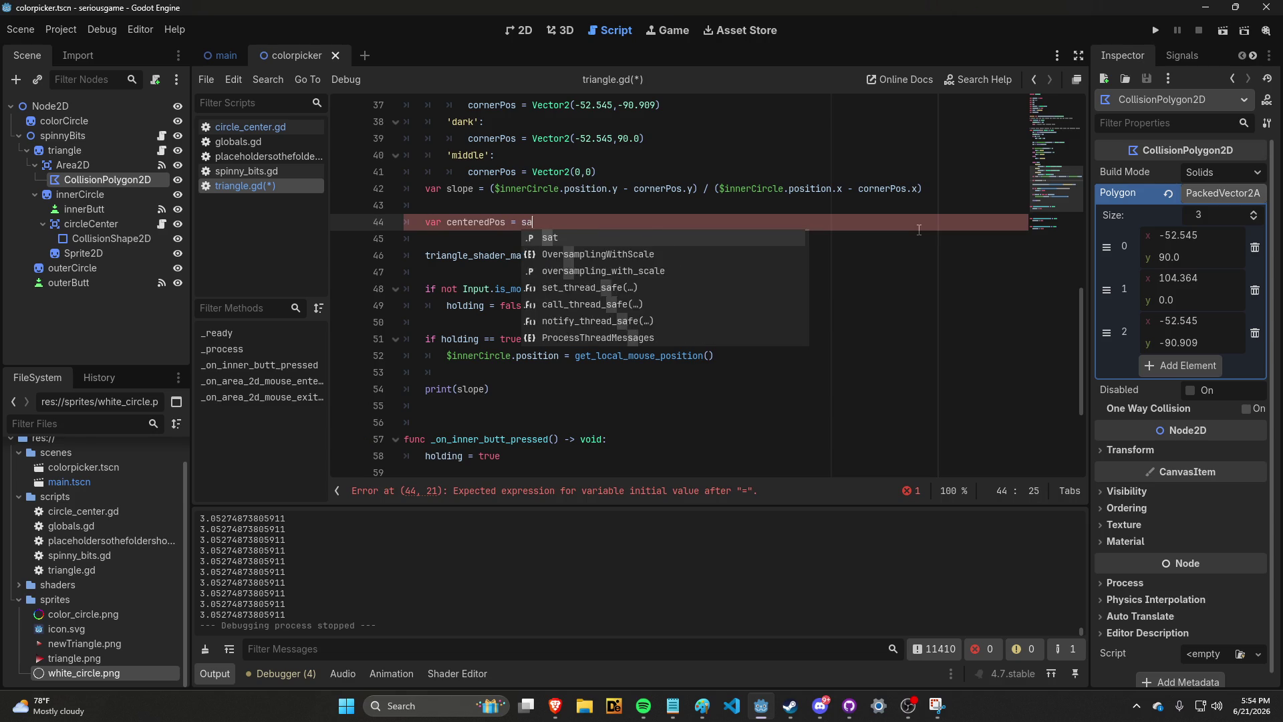
text(t / slope)
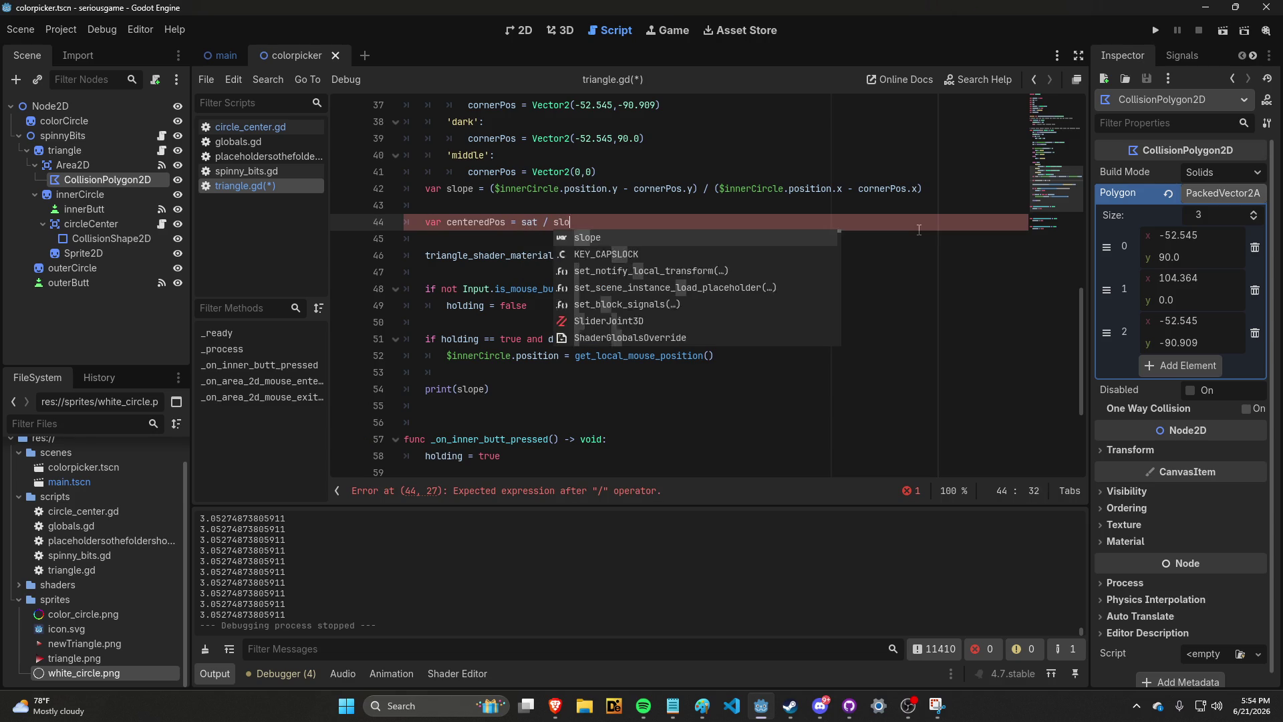
key(ctrl+Left)
key(ctrl+Left)
key(ctrl+Left)
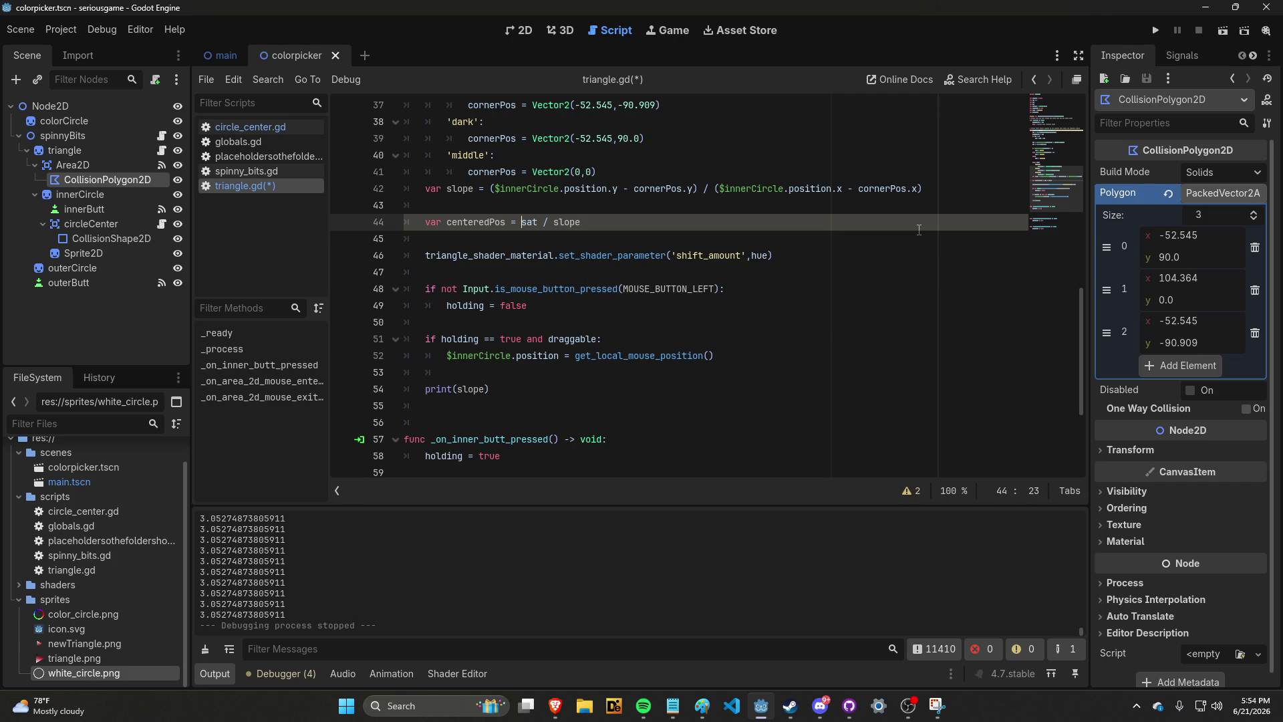
text(-)
key(BackSpace)
key(End)
key(ctrl+s)
Change print(slope) to print(centeredPos) and launch the game
double_click(479, 222)
key(ctrl+c)
double_click(471, 389)
key(ctrl+v)
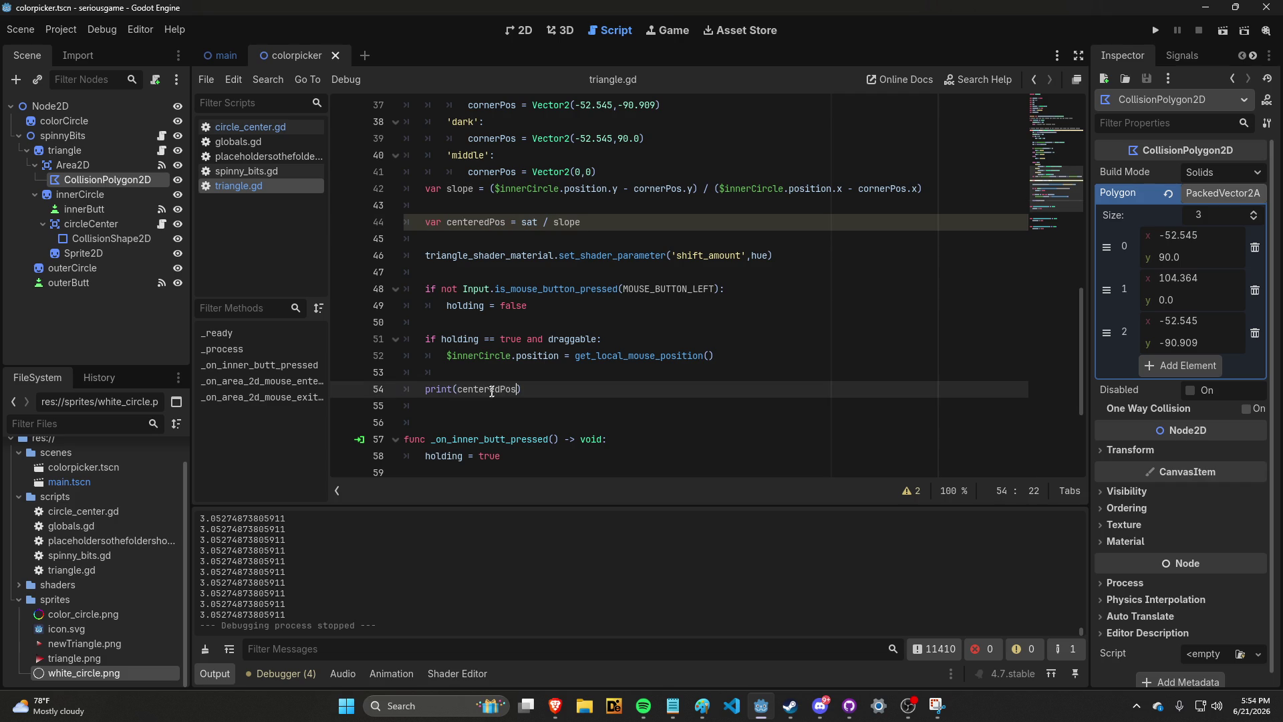
click(1156, 30)
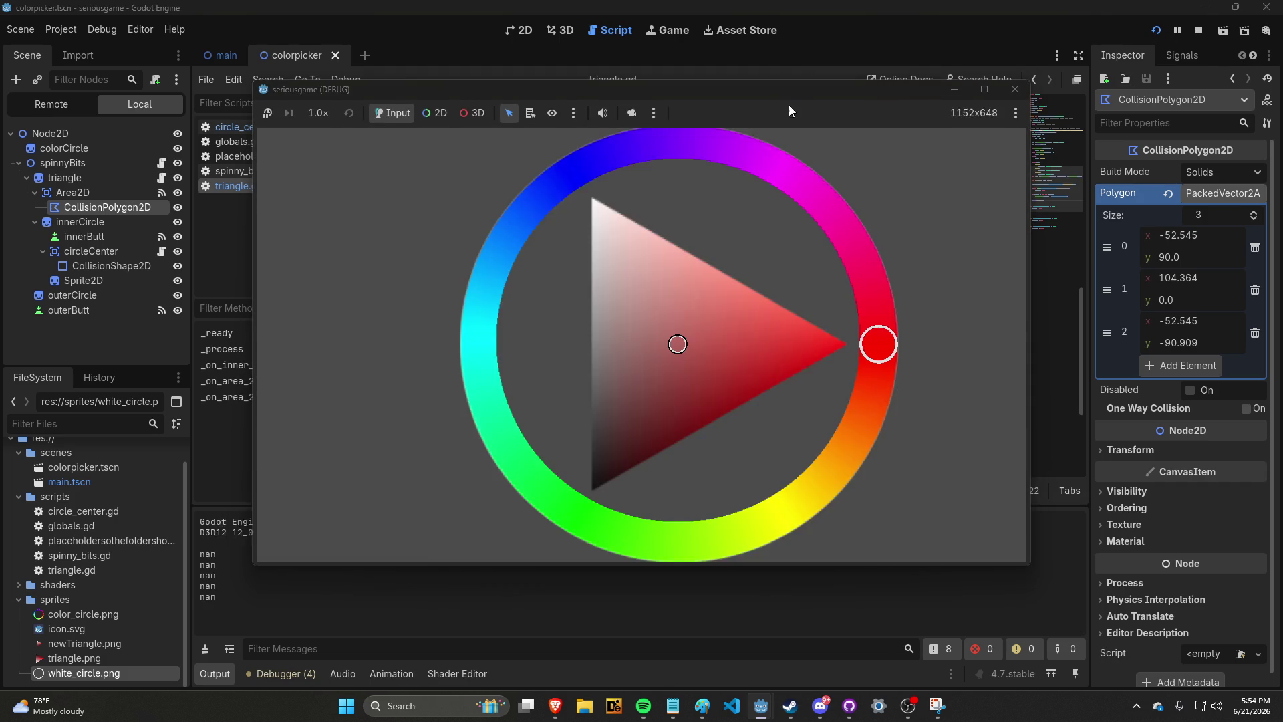
Drag the selector so the output logs centeredPos as -1.67829463775602, then close the game and leave the 2D view
drag(789, 90, 860, 87)
mouse_move(751, 344)
mouse_down()
mouse_move(748, 372)
mouse_move(705, 367)
mouse_move(800, 375)
mouse_move(751, 392)
mouse_move(676, 390)
mouse_move(842, 373)
mouse_move(710, 388)
mouse_move(822, 360)
mouse_move(673, 378)
mouse_move(879, 349)
mouse_move(691, 347)
mouse_move(897, 338)
mouse_move(667, 344)
mouse_move(915, 339)
mouse_up()
click(1087, 85)
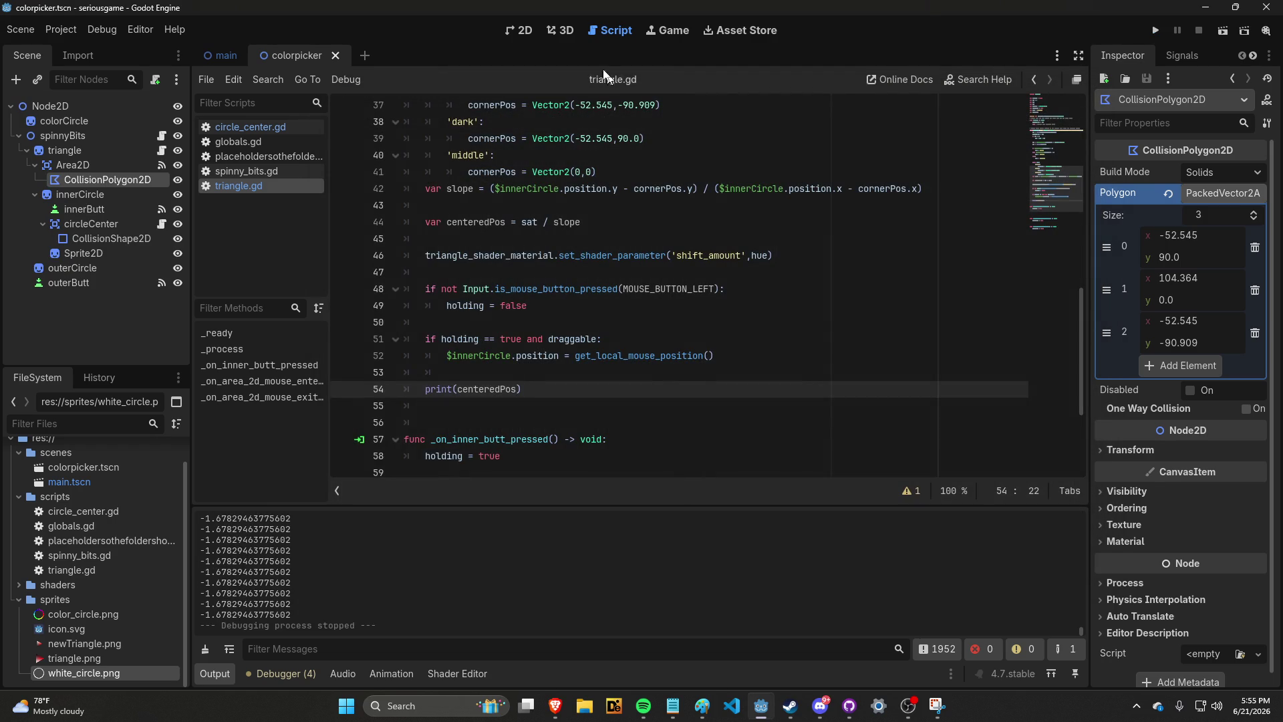
click(536, 32)
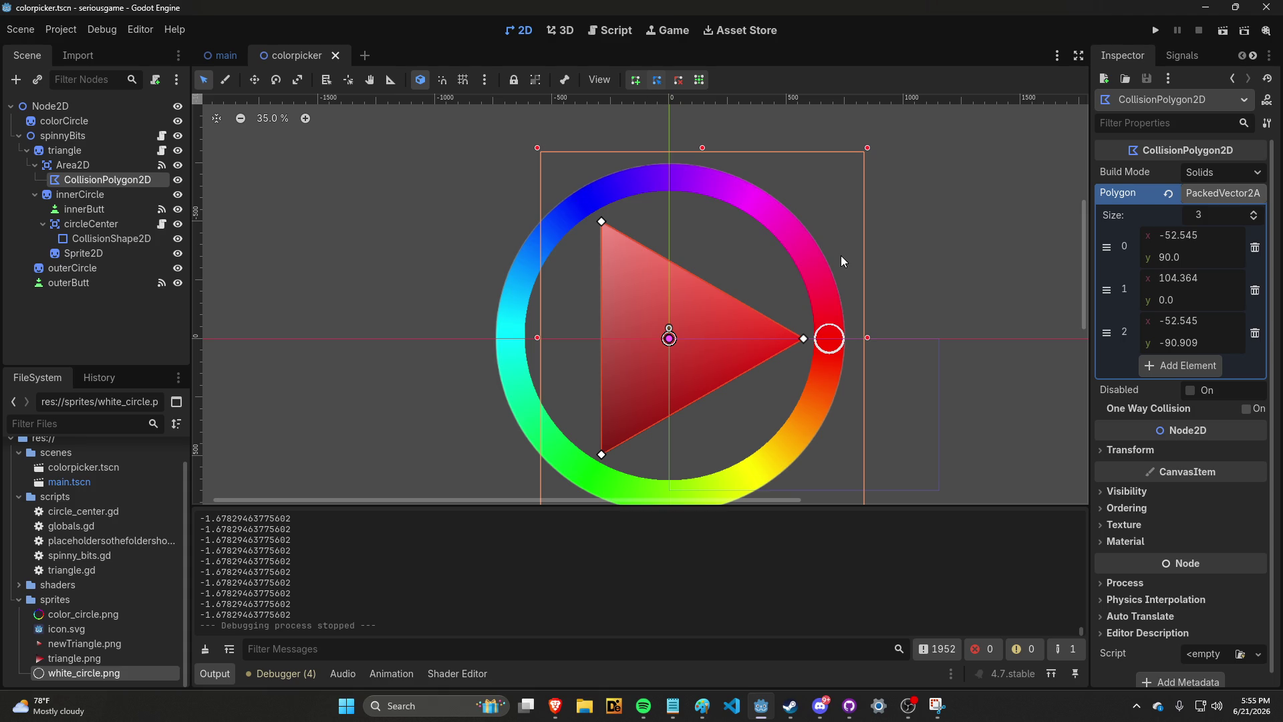
click(610, 31)
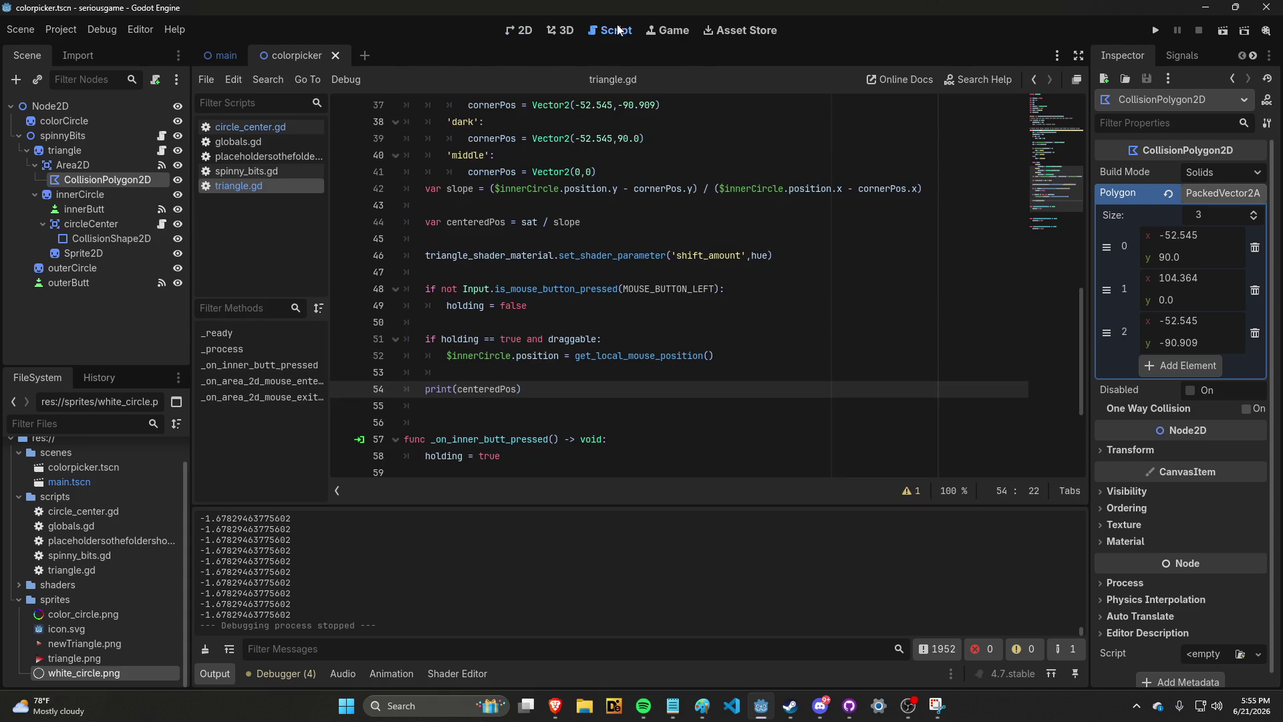
Scroll through triangle.gd's _process function to read the slope and centeredPos code
scroll(660, 247, down, 2)
scroll(660, 247, up, 3)
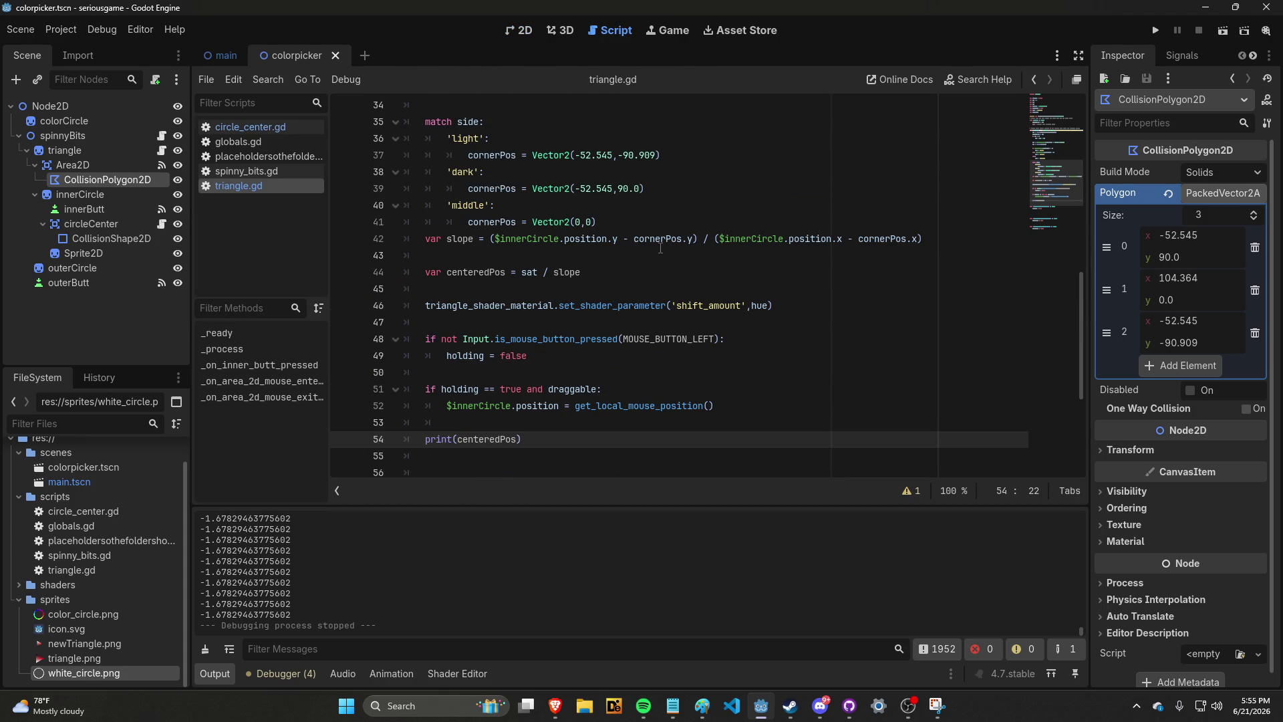
scroll(661, 249, down, 2)
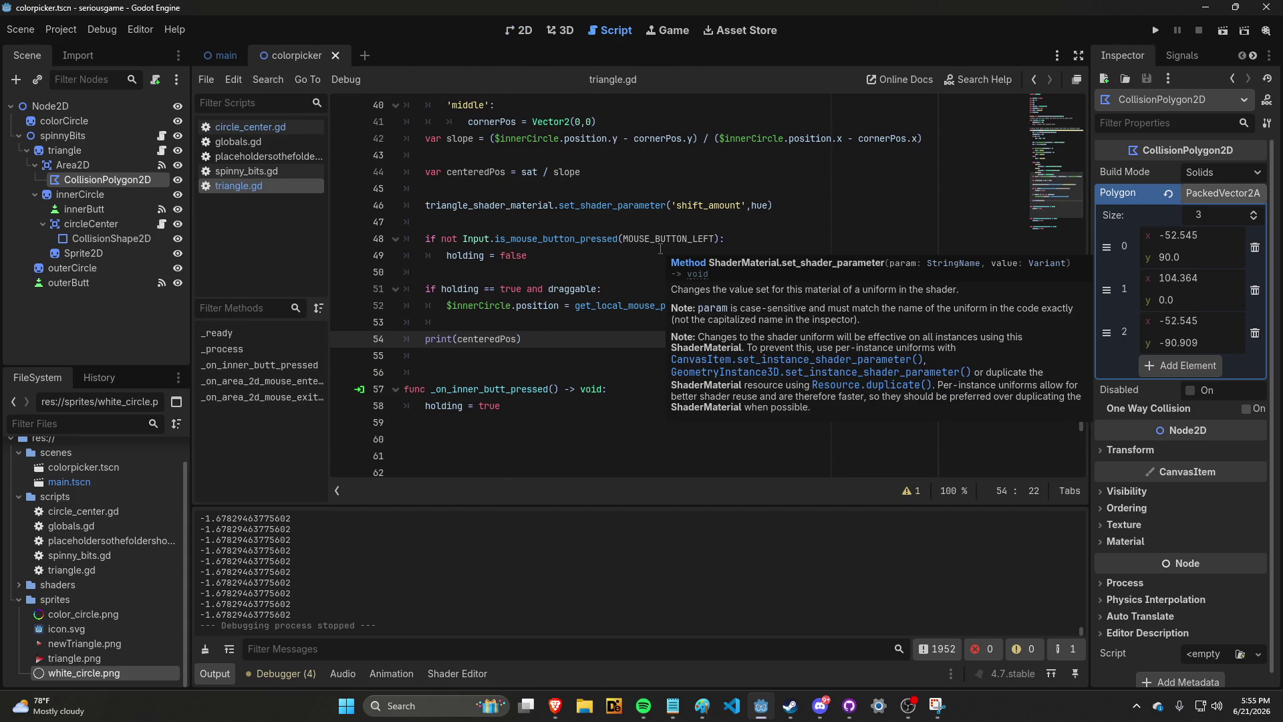
scroll(660, 249, down, 1)
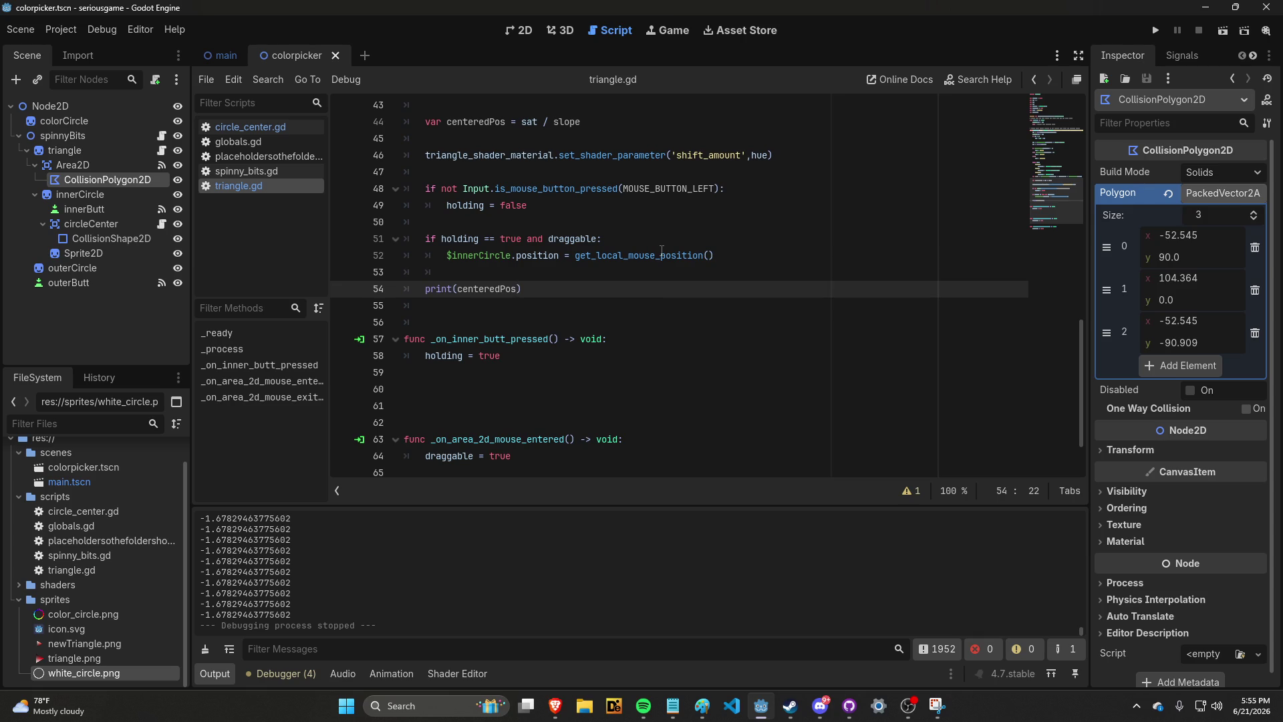
mouse_move(662, 250)
scroll(639, 246, up, 7)
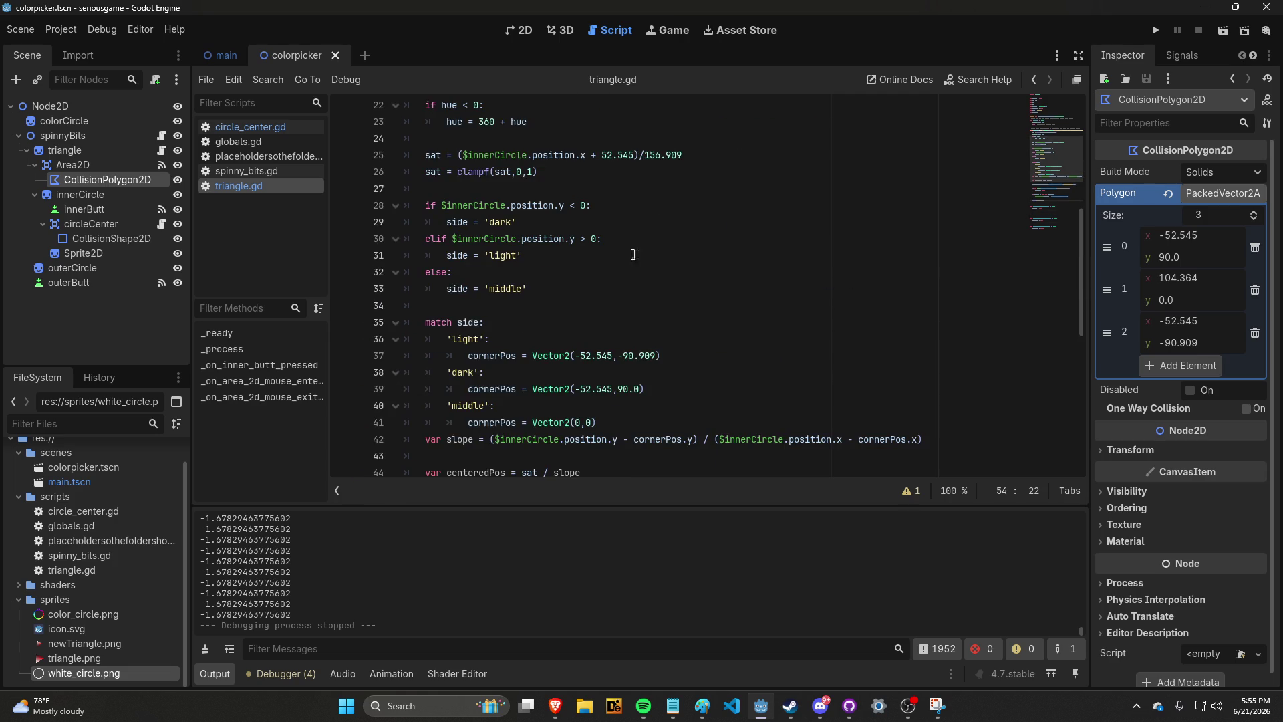
scroll(590, 308, down, 3)
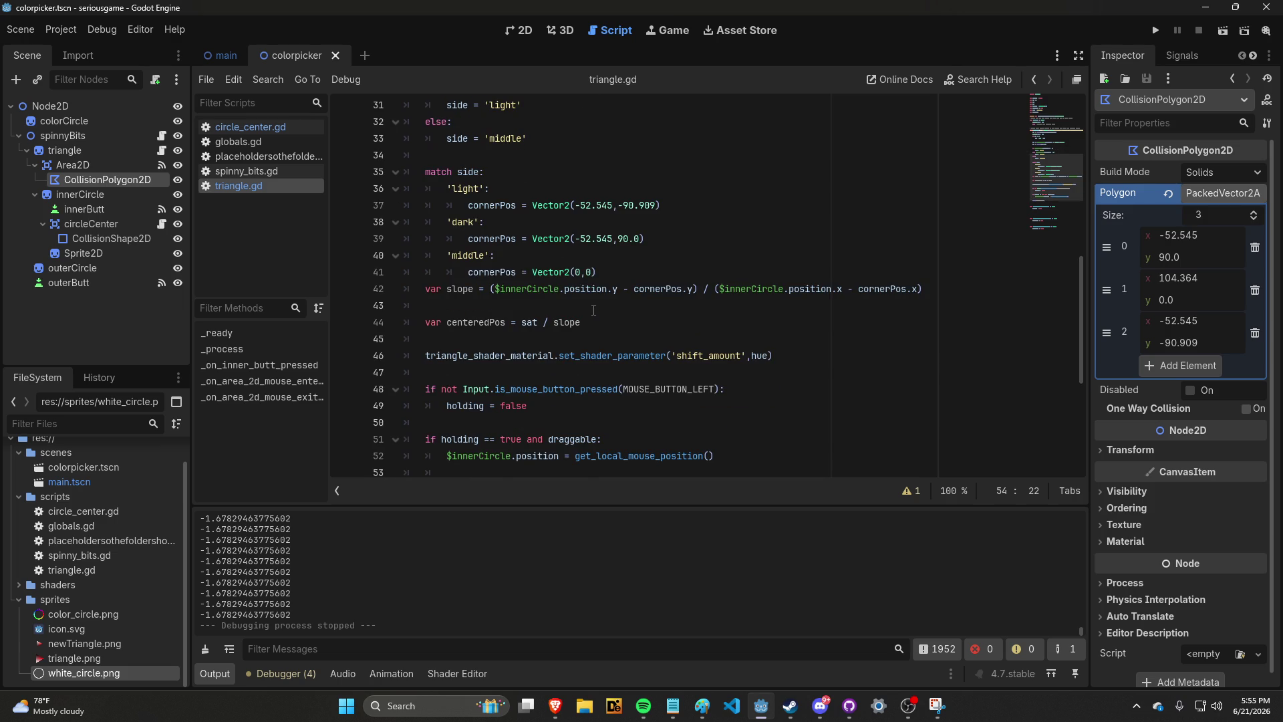
scroll(488, 364, up, 4)
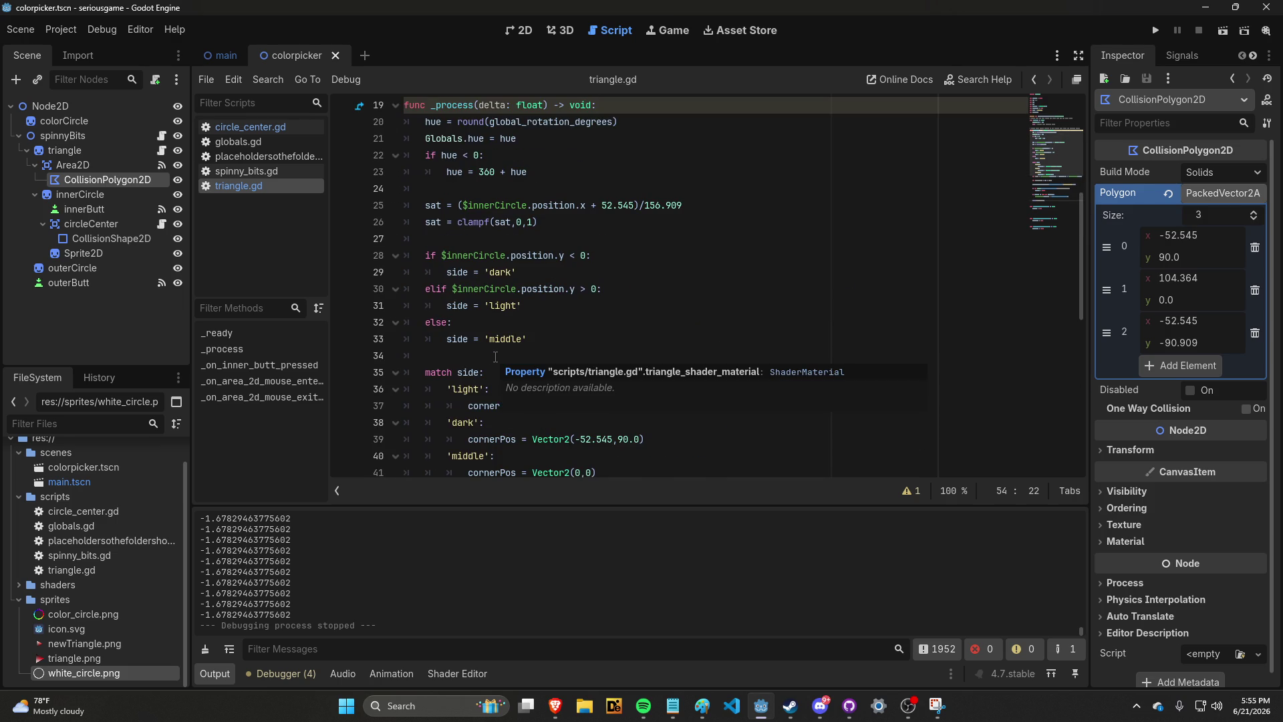
scroll(495, 357, up, 1)
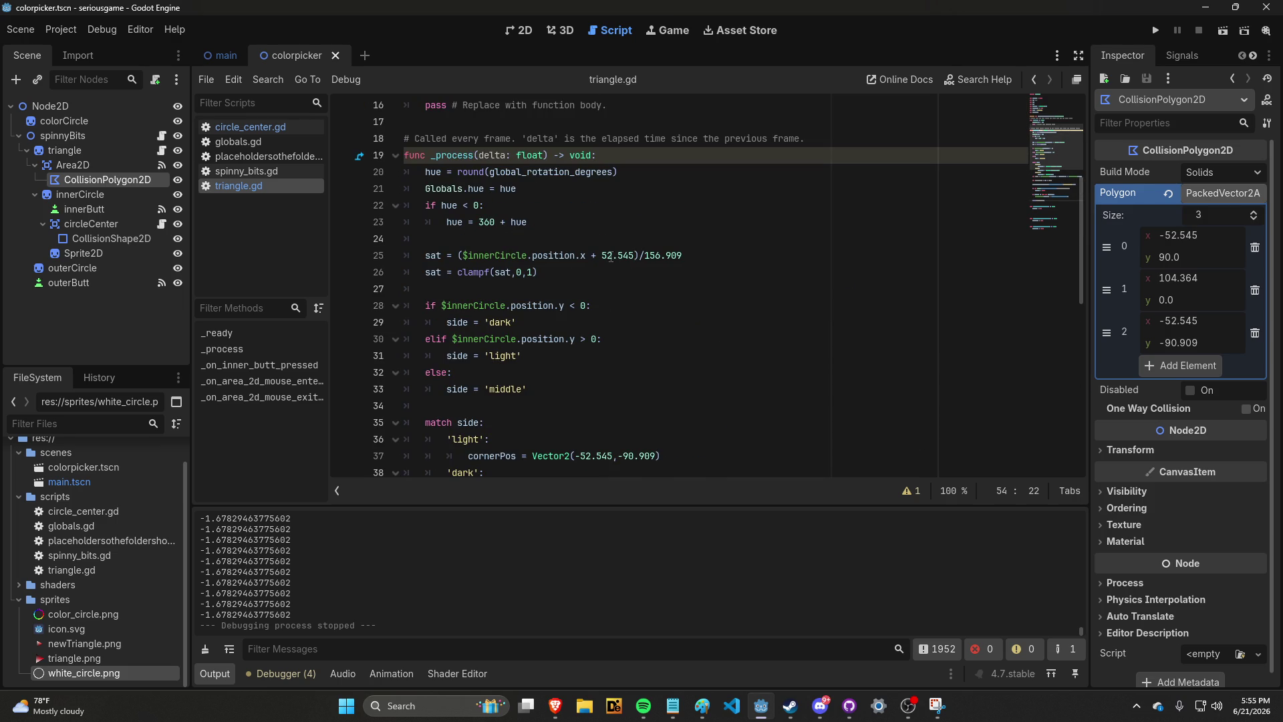
Examine the line 25 saturation formula ($innerCircle.position.x + 52.545)/156.909 and its clamp line
drag(423, 255, 684, 255)
click(695, 254)
drag(458, 256, 694, 261)
click(693, 261)
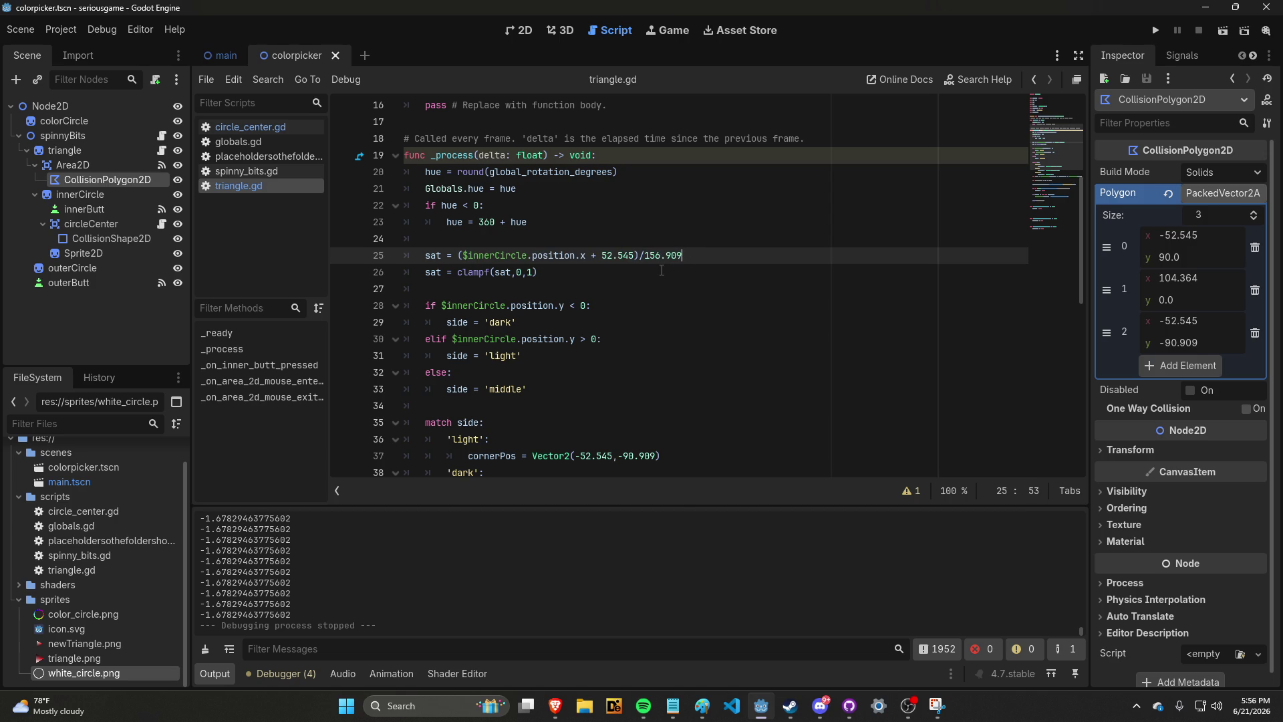
scroll(662, 270, down, 8)
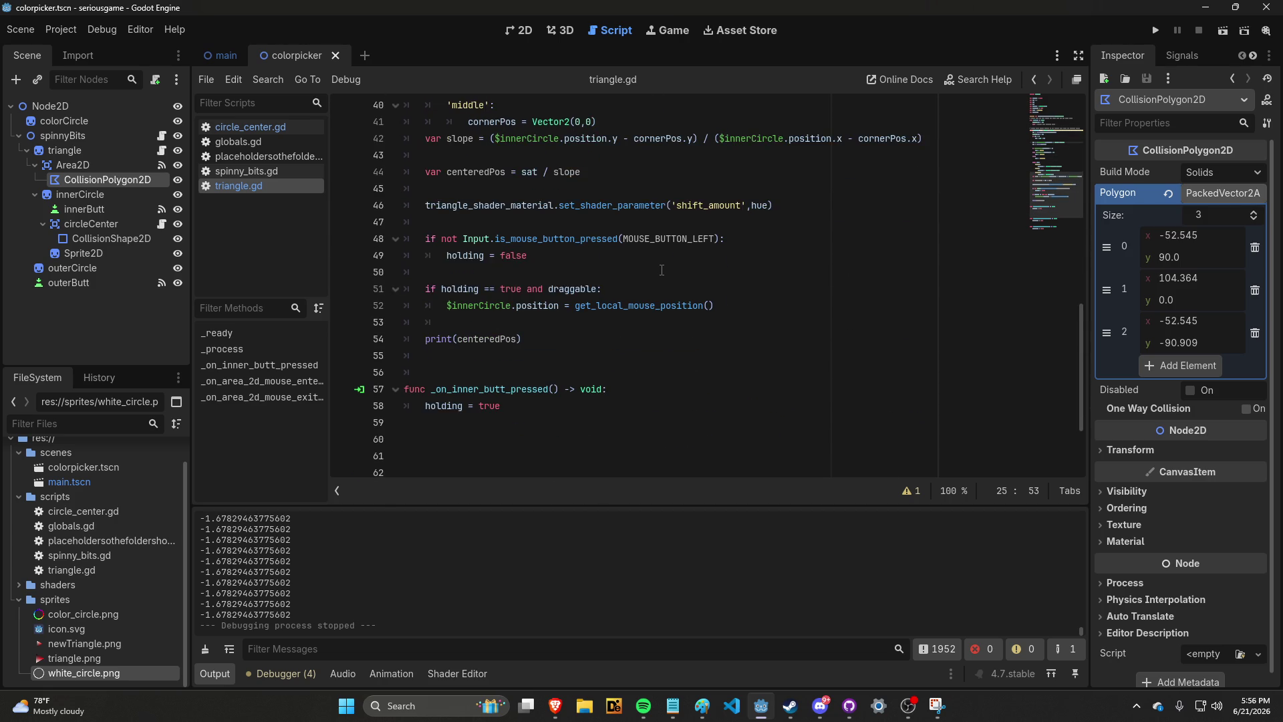
scroll(662, 270, up, 5)
scroll(662, 271, up, 2)
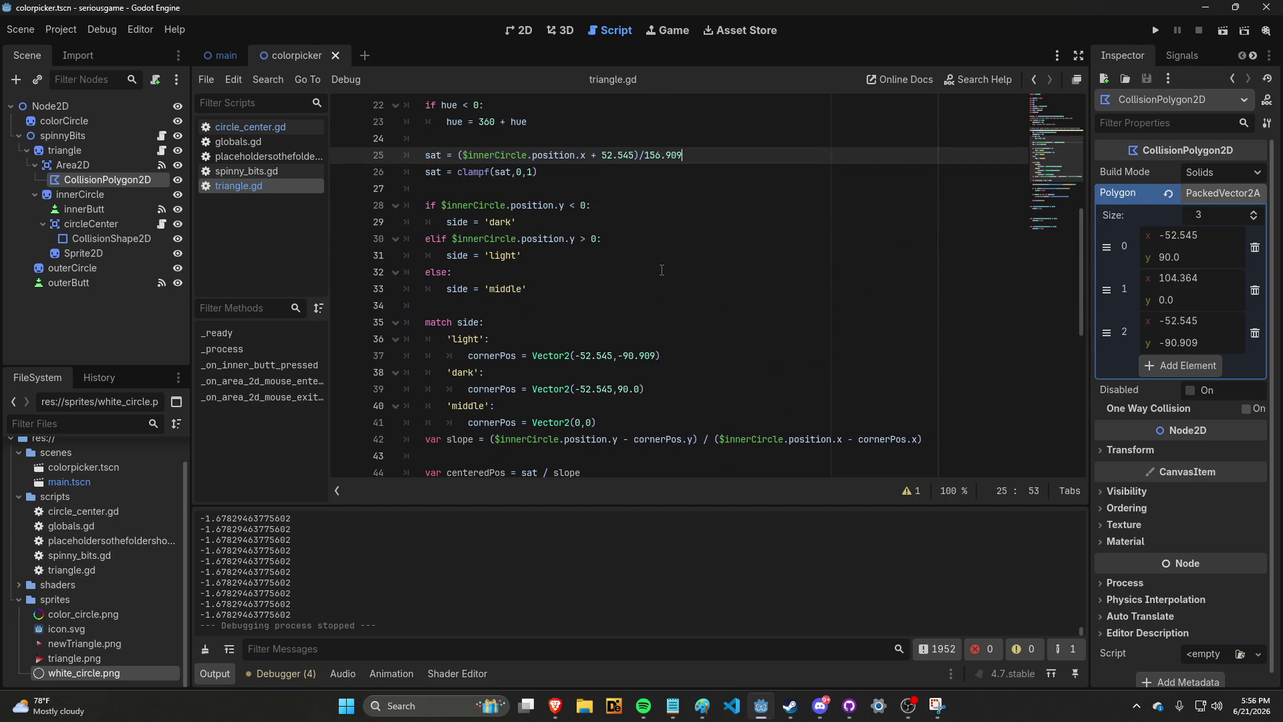
click(616, 235)
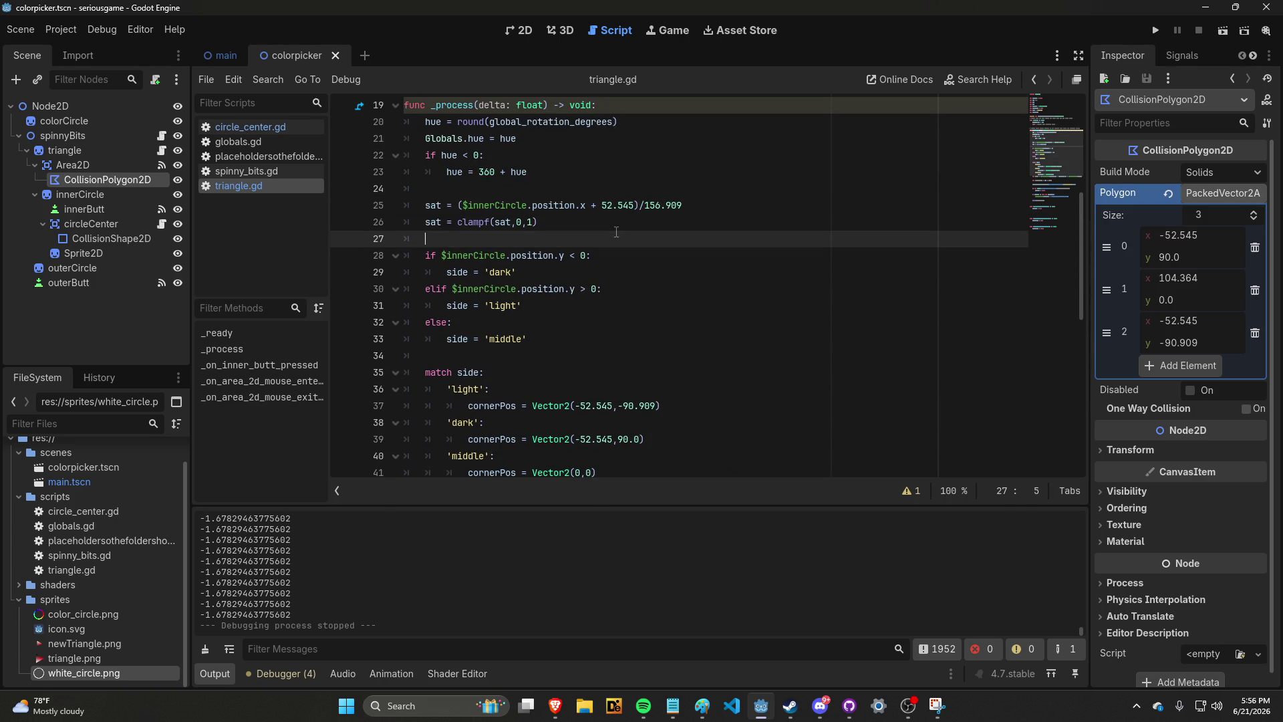
click(615, 219)
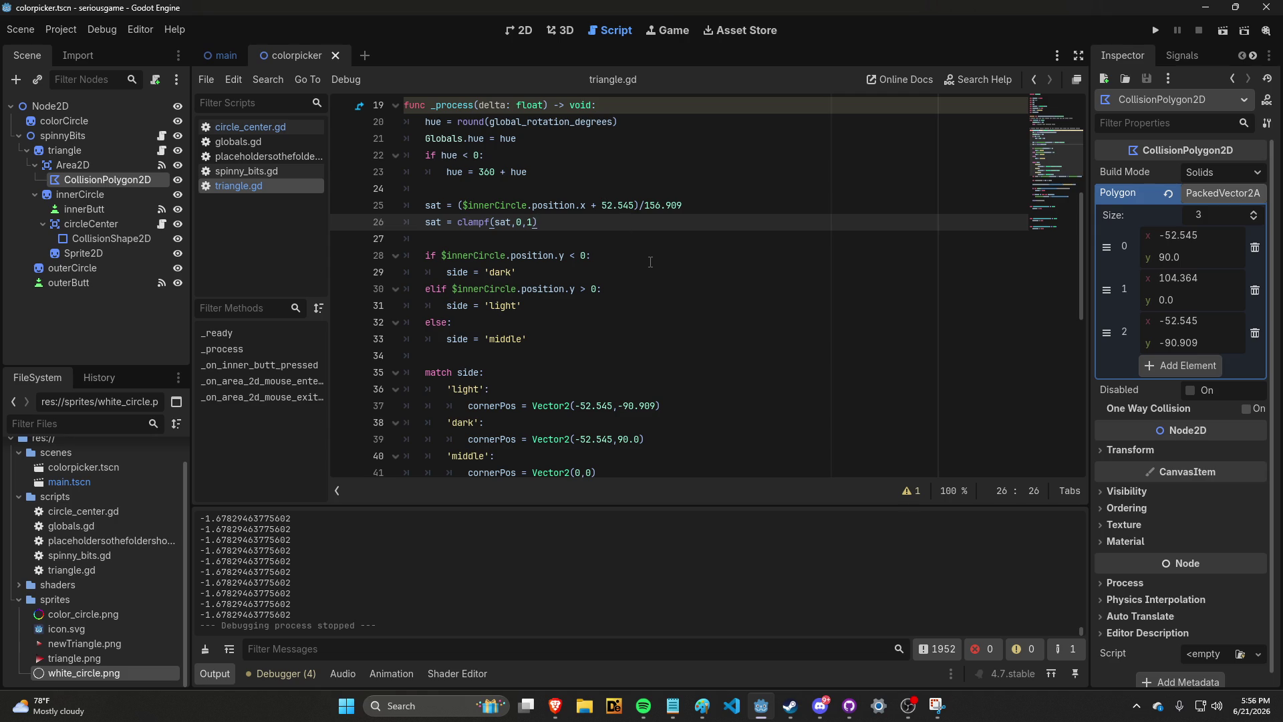
scroll(650, 261, up, 2)
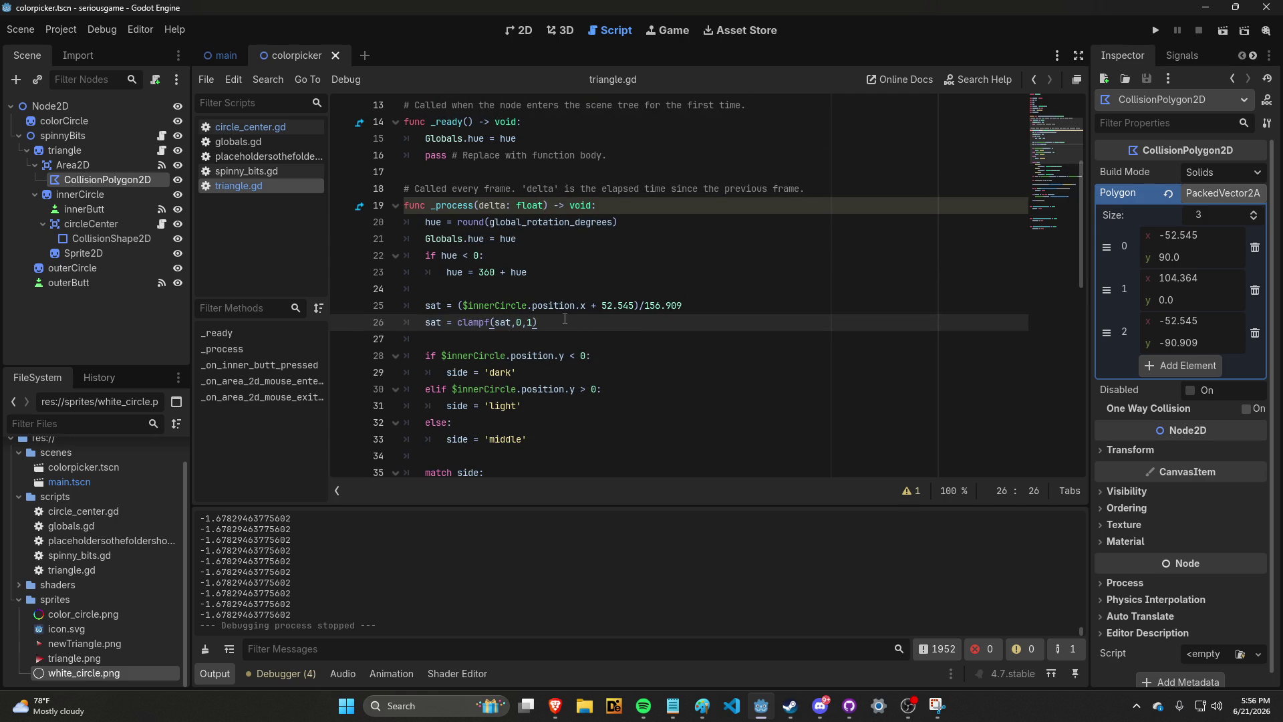
drag(425, 306, 682, 305)
click(682, 306)
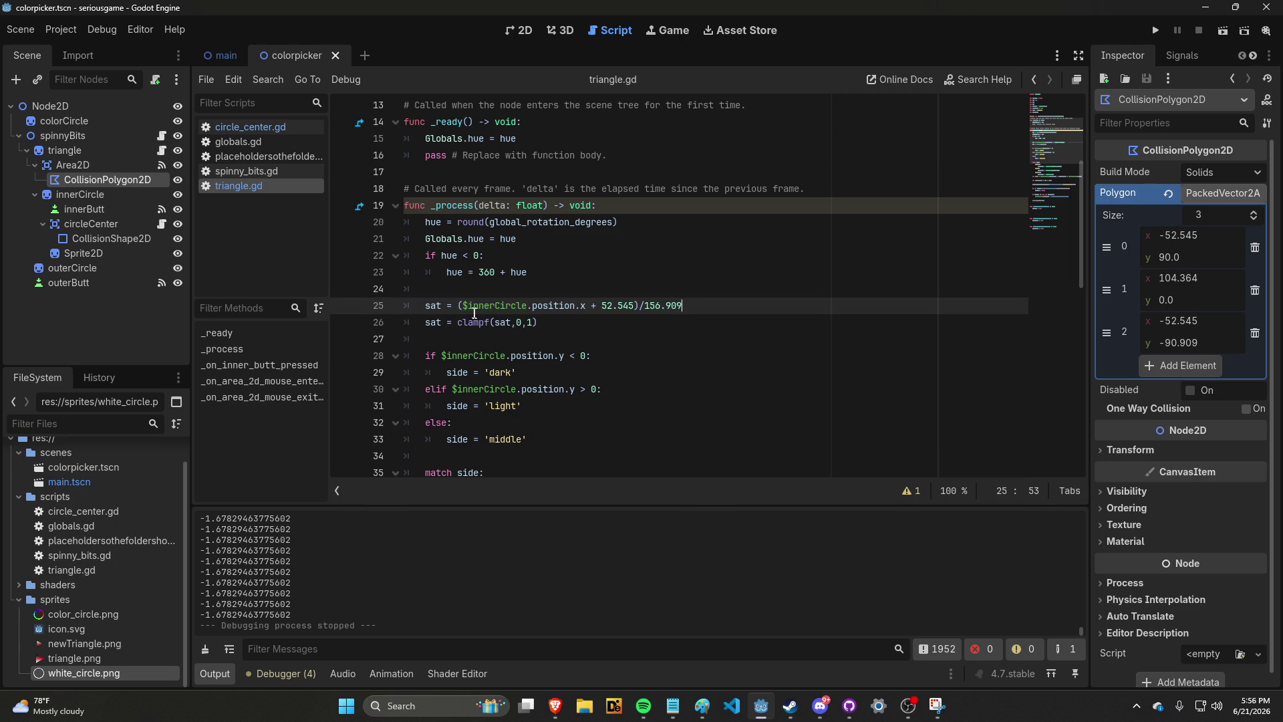
drag(458, 305, 640, 305)
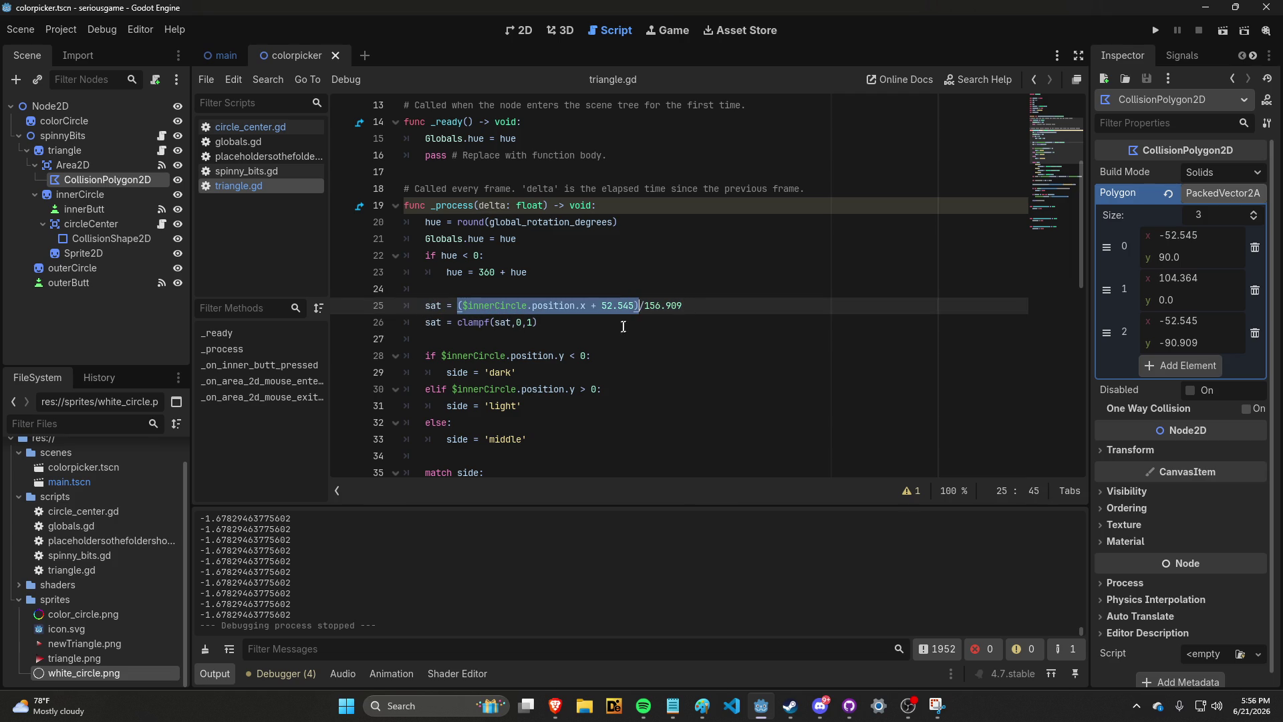
scroll(619, 331, down, 2)
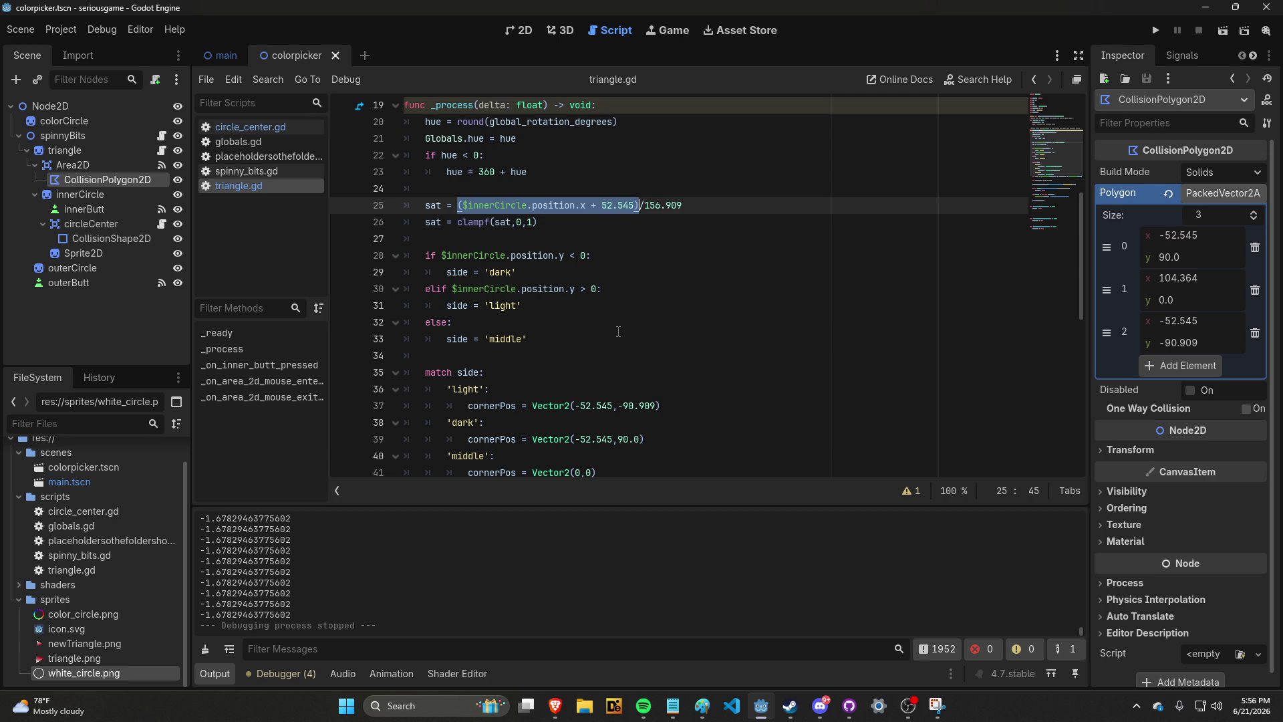
scroll(619, 331, down, 6)
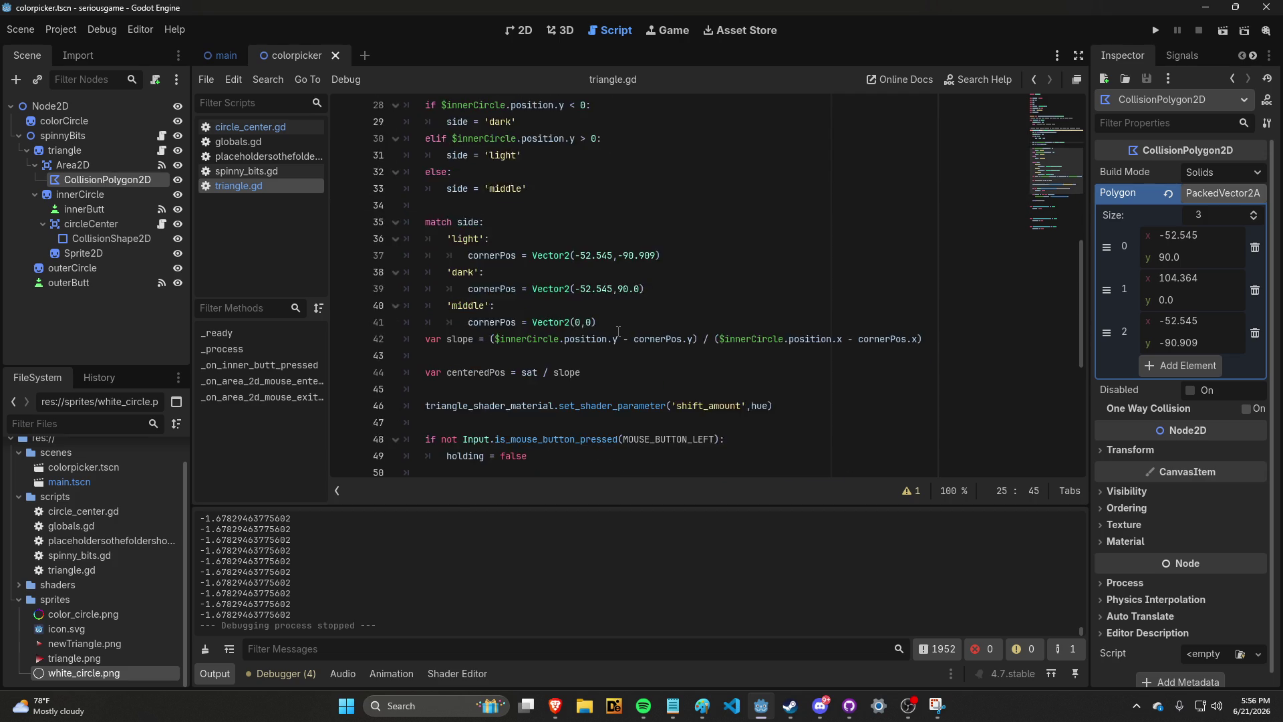
scroll(618, 331, up, 6)
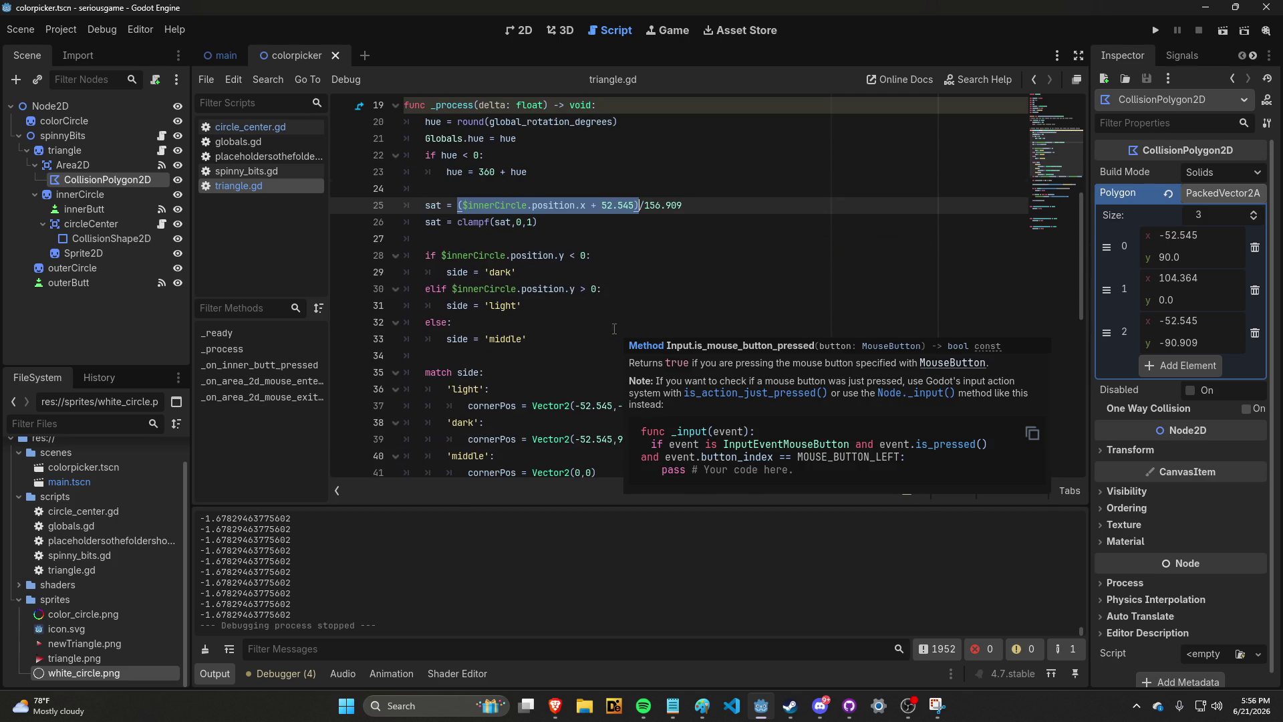
scroll(618, 331, down, 7)
scroll(622, 338, up, 3)
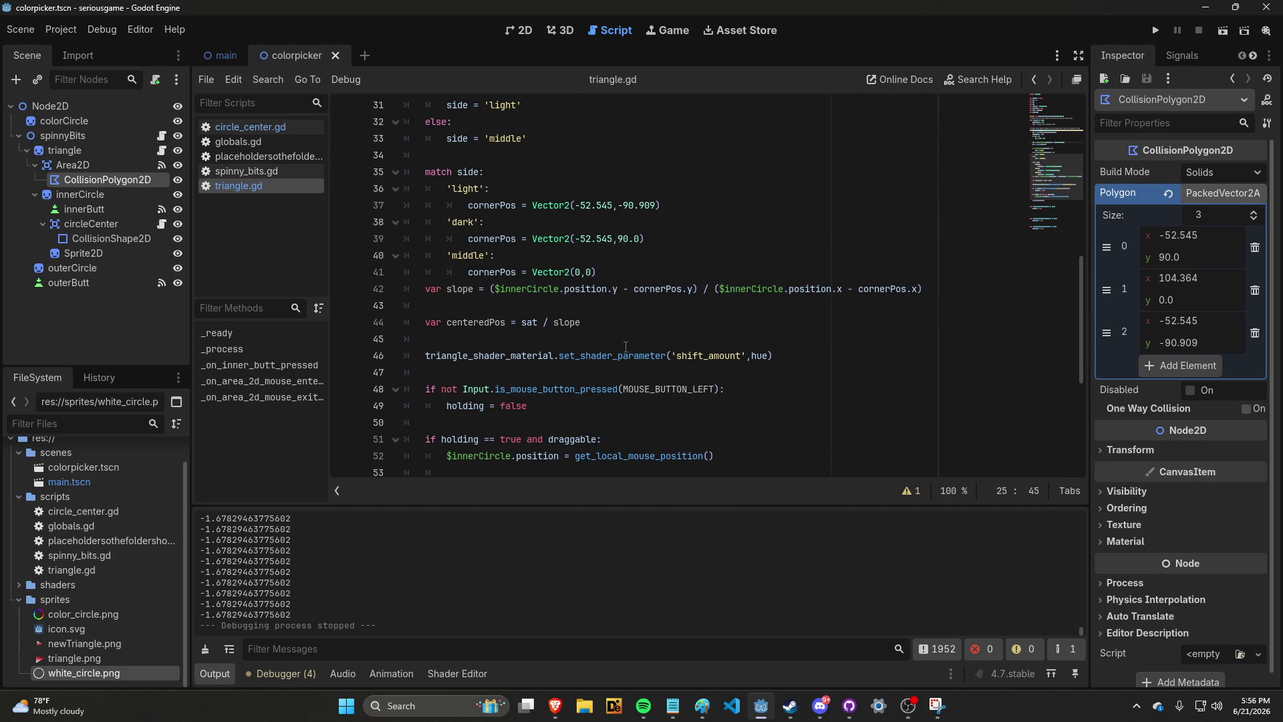
scroll(626, 346, up, 4)
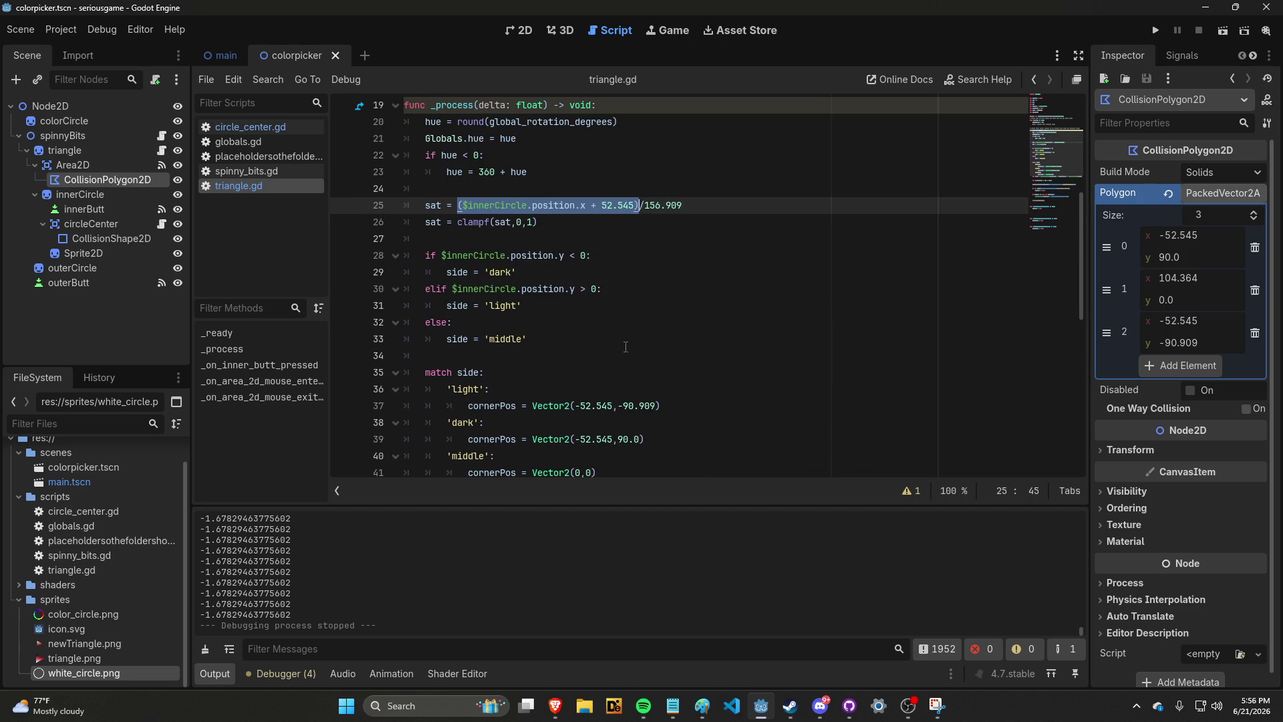
scroll(625, 346, down, 5)
scroll(625, 347, up, 5)
scroll(623, 348, down, 6)
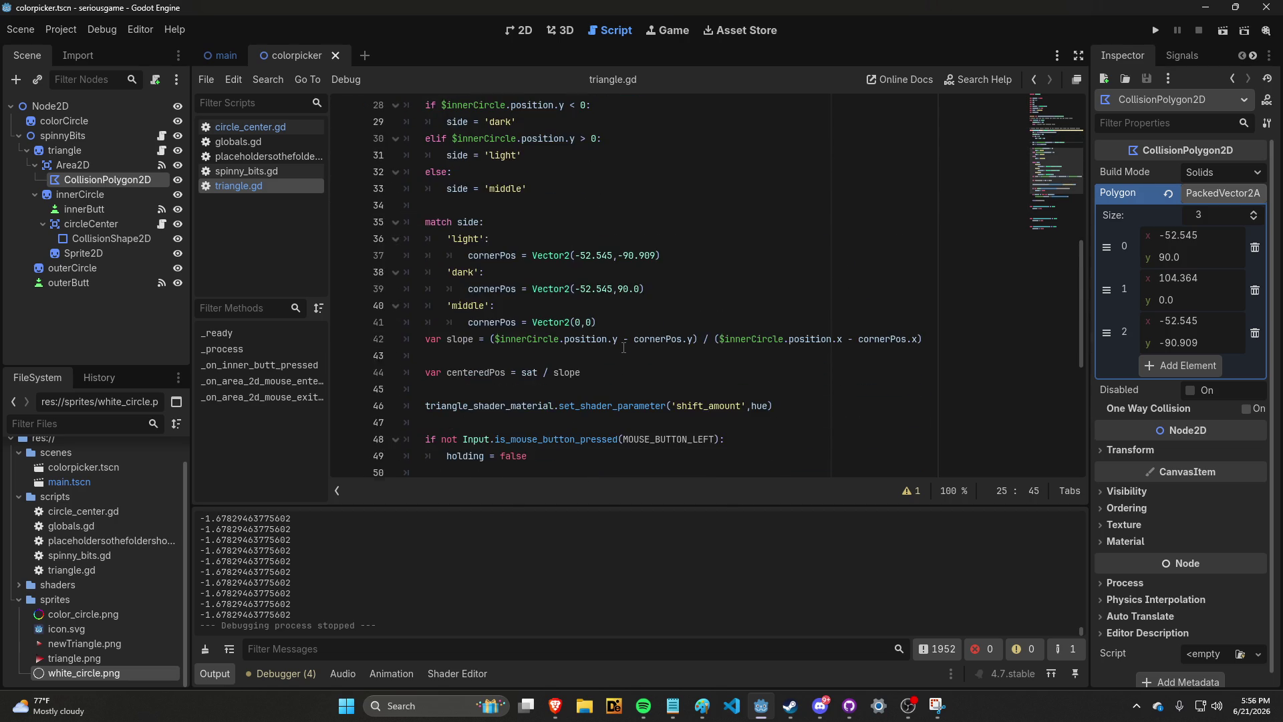
scroll(624, 348, up, 4)
scroll(624, 347, up, 5)
scroll(624, 348, down, 2)
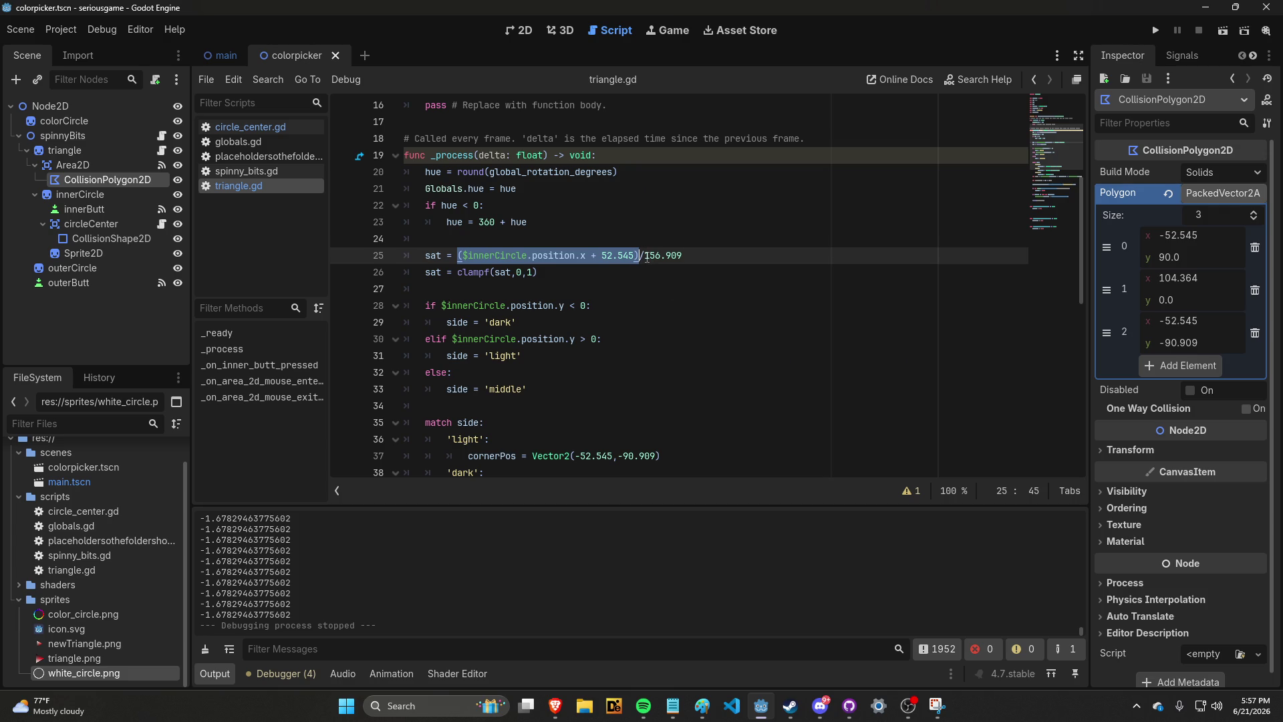
click(640, 256)
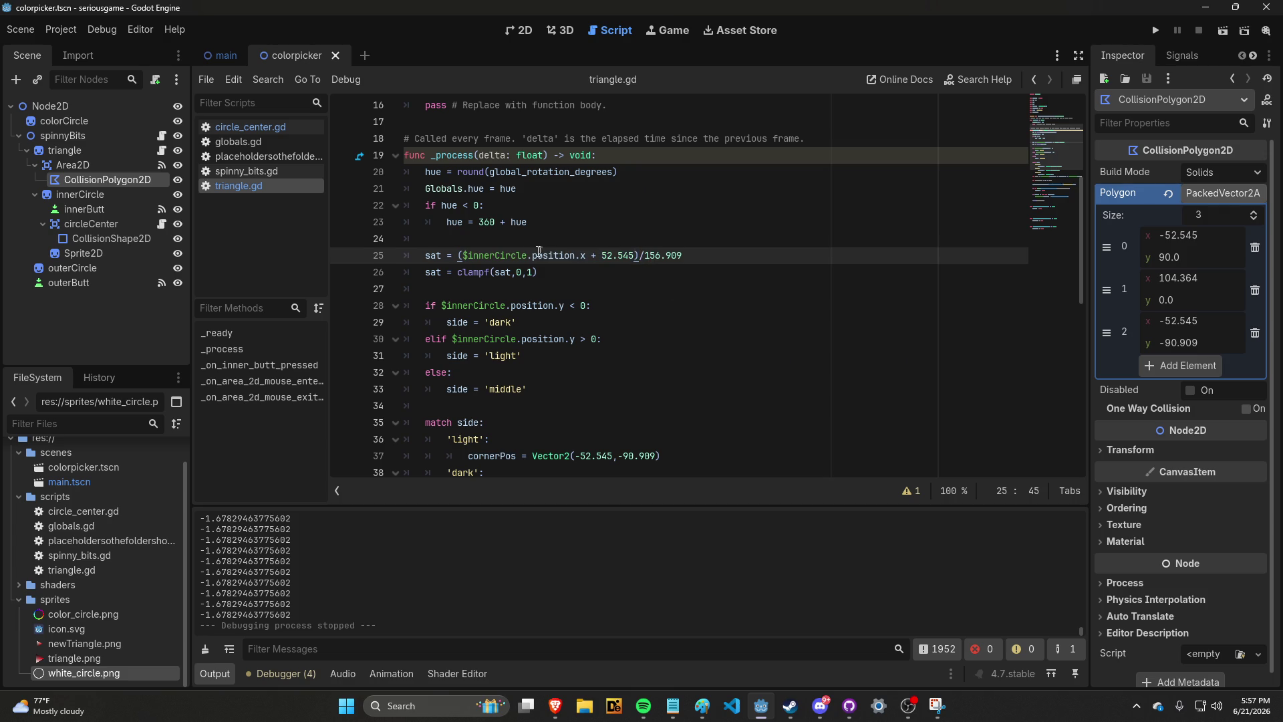
mouse_move(644, 256)
mouse_down()
mouse_move(682, 256)
mouse_move(457, 256)
mouse_up()
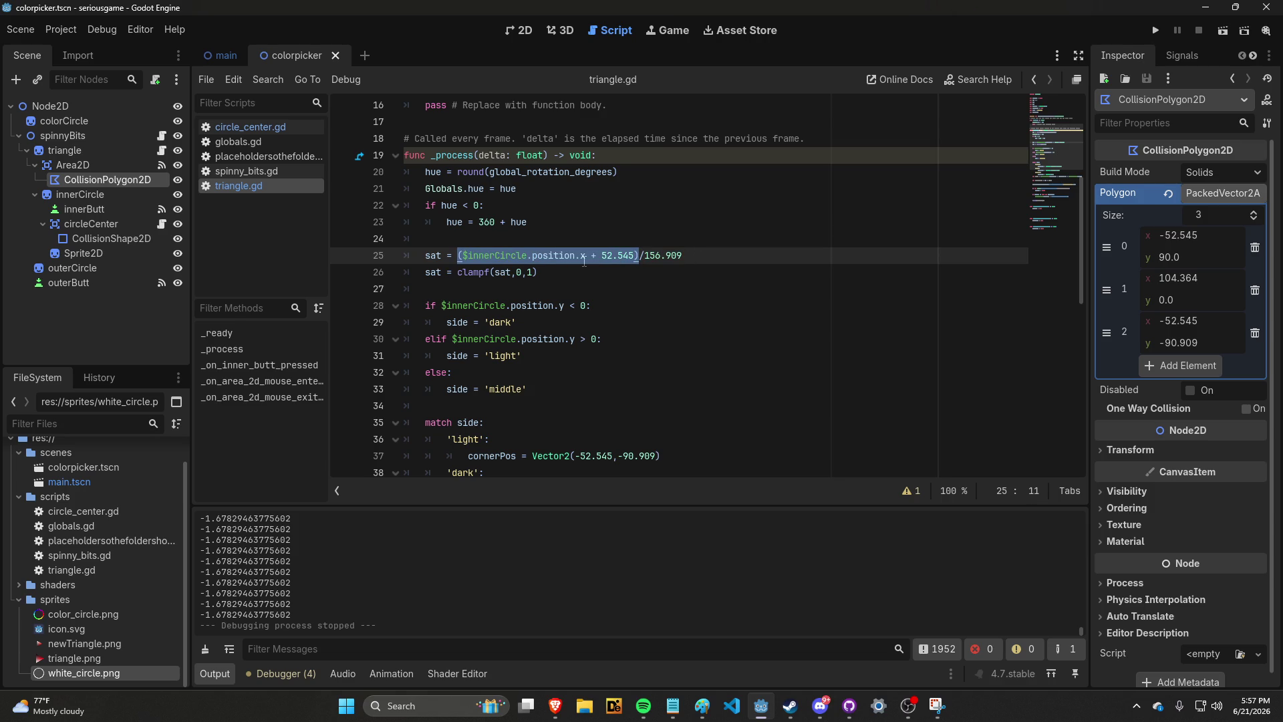
mouse_move(587, 260)
mouse_down()
mouse_move(503, 258)
mouse_move(599, 256)
mouse_move(467, 247)
mouse_up()
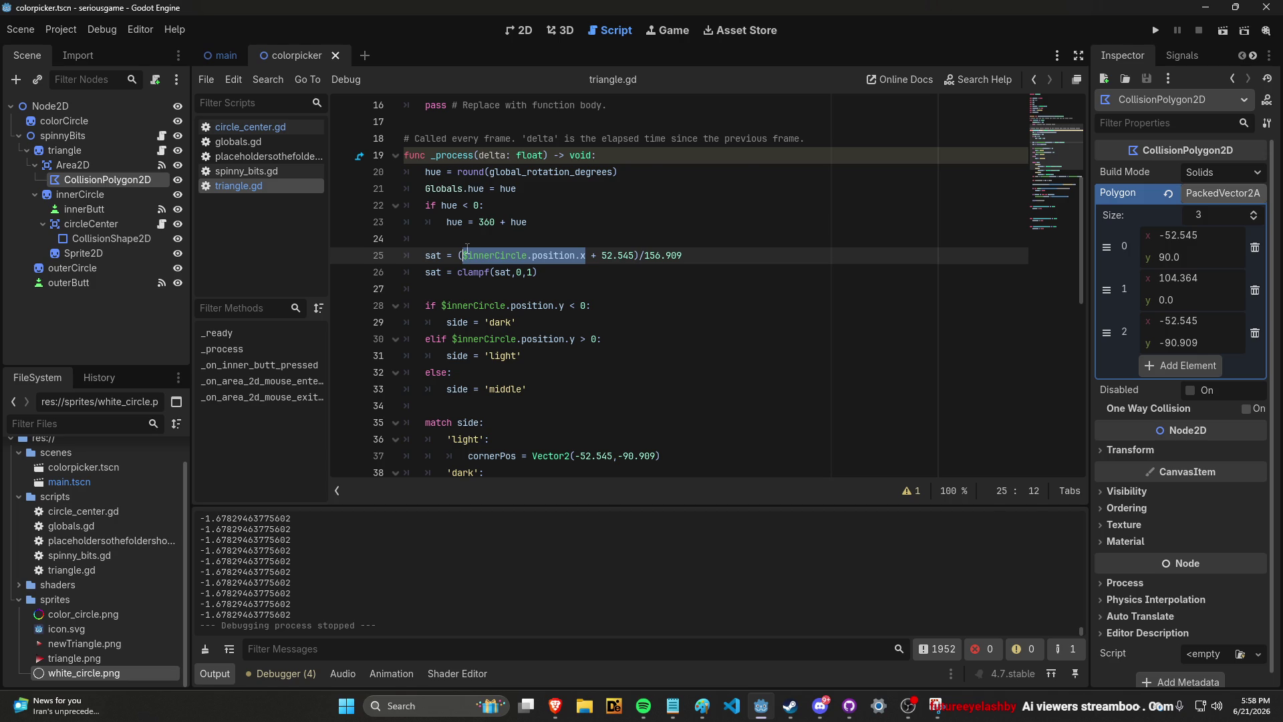
key(ctrl+z)
key(ctrl+y)
key(ctrl+z)
key(ctrl+y)
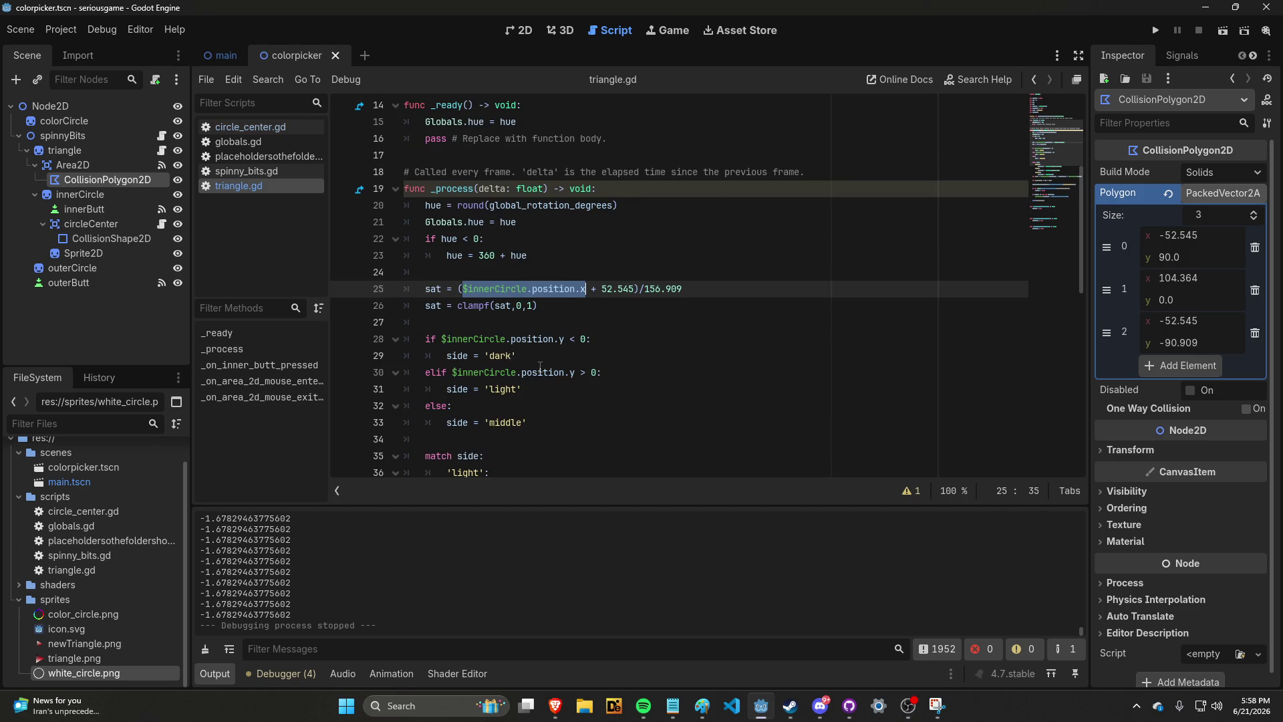